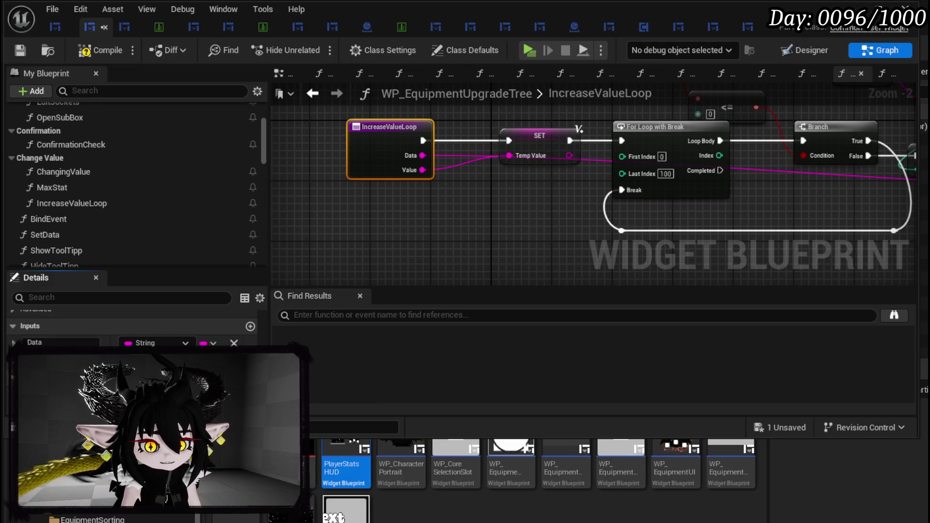
Step: Position the Return Node after the loop's Completed and wire Temp Value into its output
drag(417, 141, 654, 229)
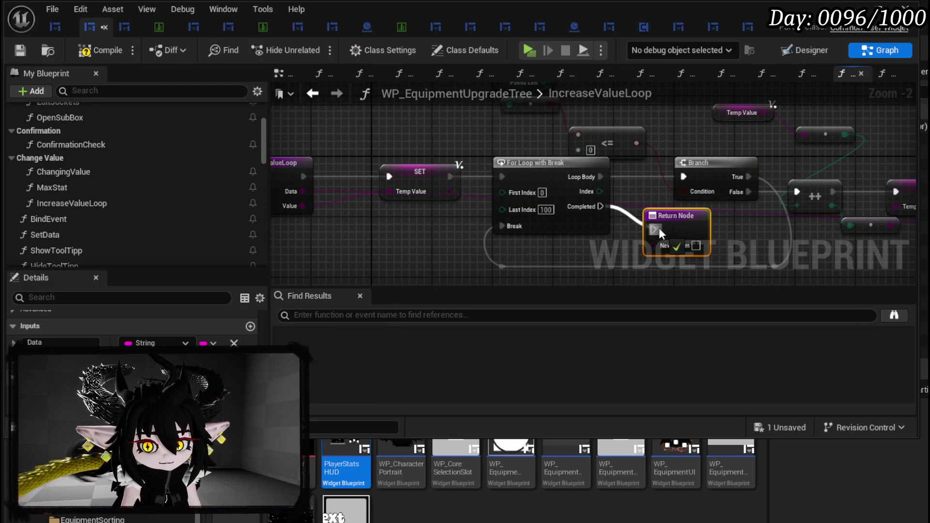
mouse_move(518, 204)
mouse_down()
mouse_move(541, 258)
mouse_move(546, 247)
mouse_up()
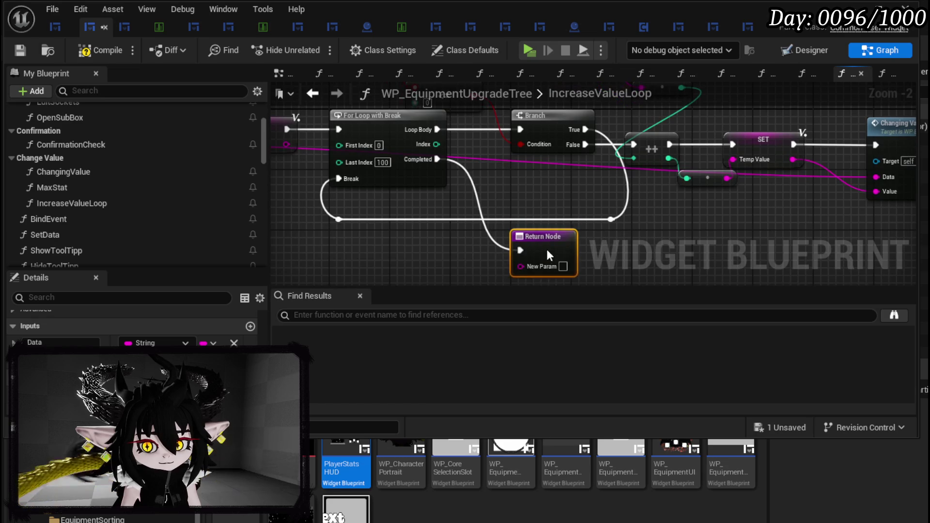
drag(631, 228, 606, 197)
mouse_move(455, 144)
mouse_down()
mouse_move(465, 136)
mouse_move(339, 276)
mouse_move(416, 217)
mouse_move(515, 217)
mouse_up()
click(549, 189)
Step: Name the return output New Value and compile and save the function
scroll(195, 344, down, 2)
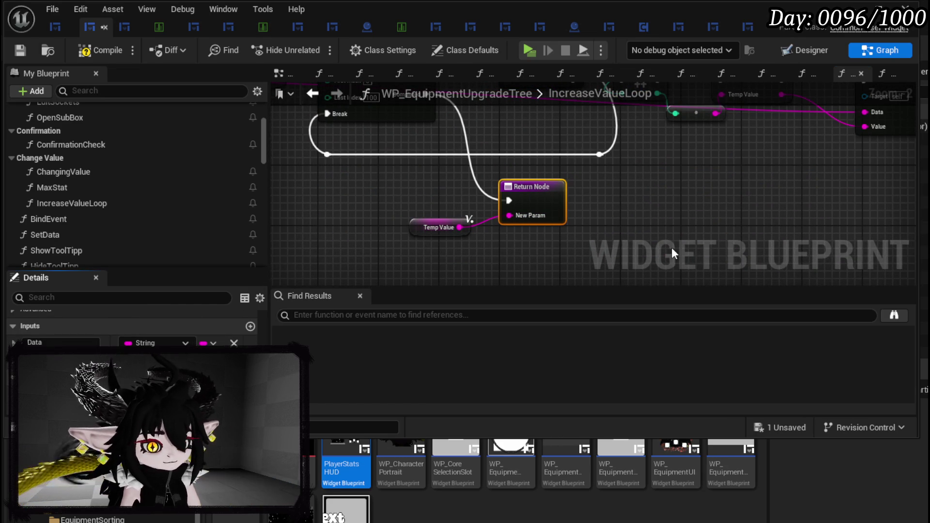
key(Return)
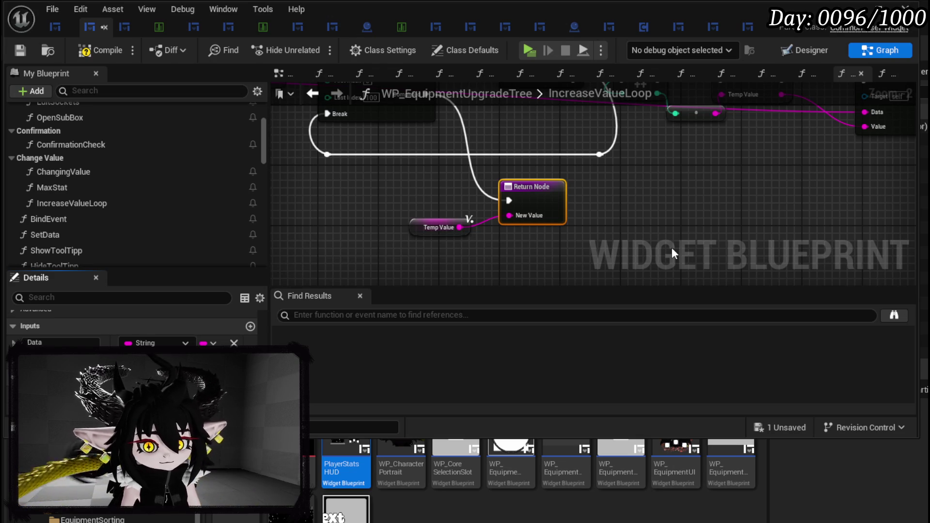
click(24, 50)
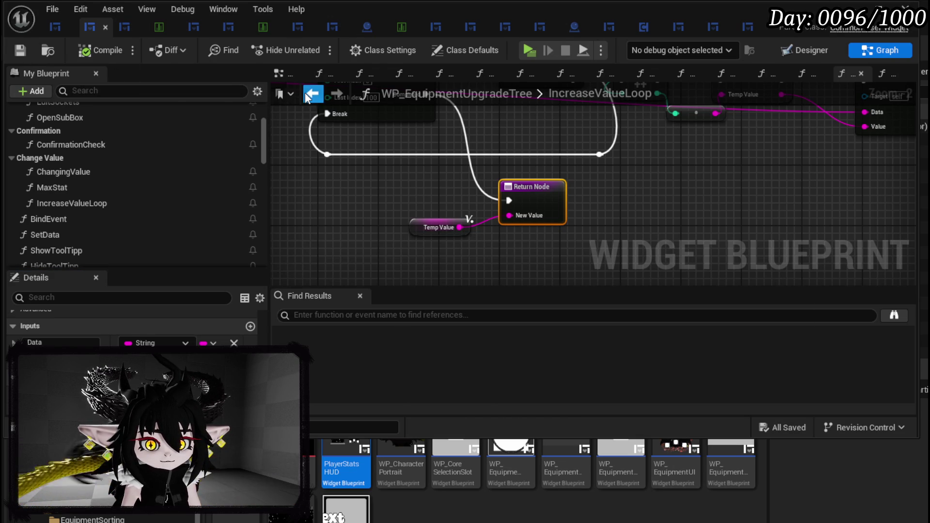
Step: In MaxStat, wire each Increase Value Loop's exec and New Value into Set Number's Cached String
click(306, 96)
drag(672, 181, 549, 218)
drag(724, 183, 735, 223)
mouse_move(483, 205)
mouse_down()
mouse_move(650, 118)
mouse_move(647, 129)
mouse_move(526, 204)
mouse_up()
drag(652, 158, 652, 158)
mouse_move(517, 285)
mouse_down()
mouse_move(519, 171)
mouse_move(673, 175)
mouse_move(740, 158)
mouse_up()
drag(483, 203, 757, 187)
mouse_move(461, 285)
mouse_down()
mouse_move(519, 195)
mouse_move(814, 231)
mouse_up()
mouse_move(547, 207)
mouse_down()
mouse_move(820, 257)
mouse_move(812, 261)
mouse_up()
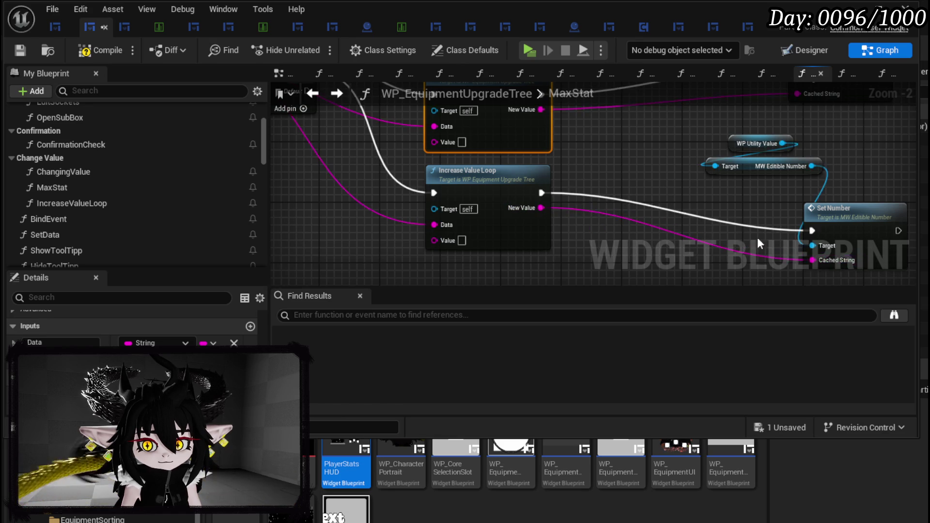
Step: Inspect the IncreaseValueLoop function, then return to the MaxStat graph
scroll(674, 207, down, 3)
scroll(710, 236, up, 2)
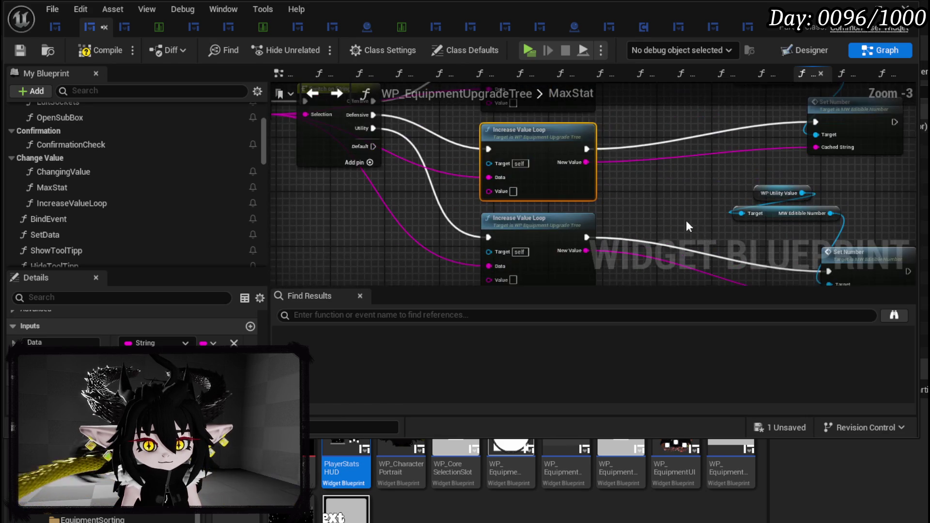
double_click(572, 200)
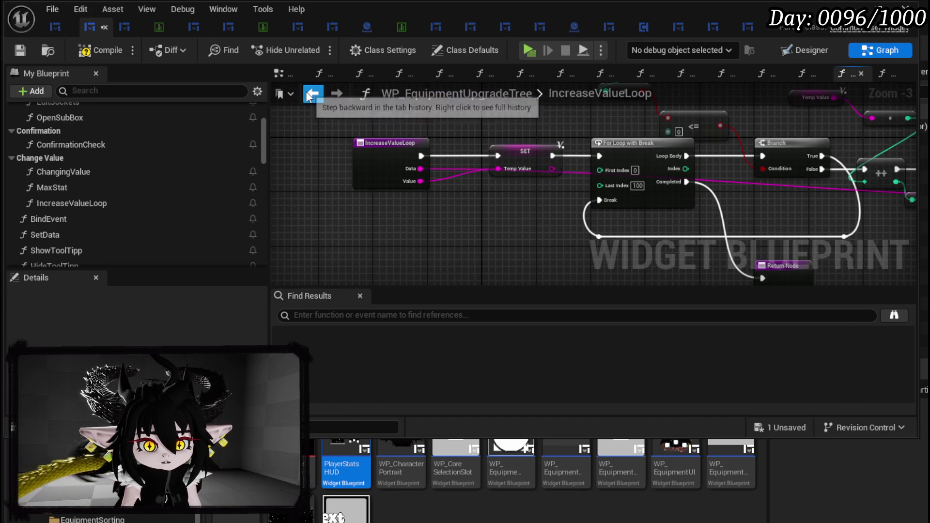
key(alt+Left)
scroll(159, 186, down, 15)
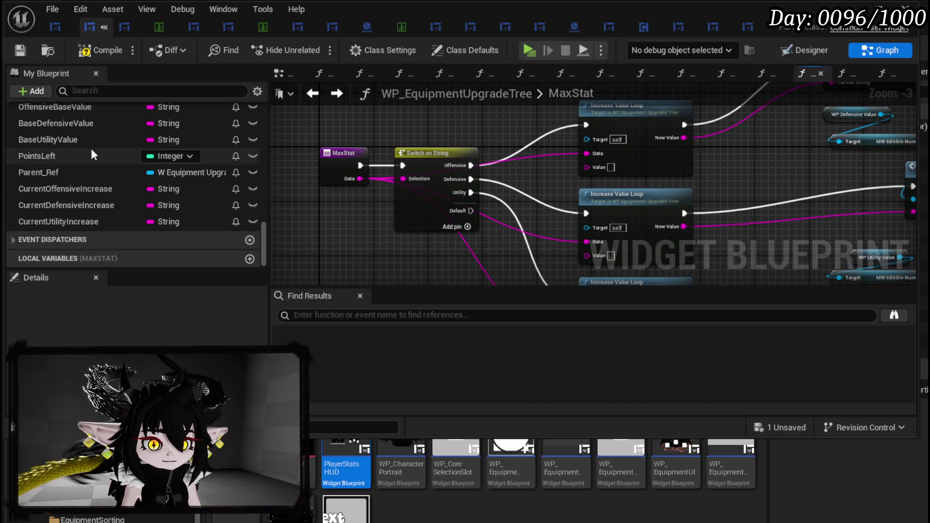
Step: Feed CurrentOffensiveIncrease, CurrentDefensiveIncrease and CurrentUtilityIncrease into the loops' Value pins and compile
mouse_move(53, 189)
mouse_down()
mouse_move(587, 165)
mouse_move(572, 163)
mouse_up()
mouse_move(116, 205)
mouse_down()
mouse_move(625, 228)
mouse_move(553, 219)
mouse_up()
mouse_move(123, 222)
mouse_down()
mouse_move(443, 251)
mouse_move(559, 236)
mouse_move(539, 233)
mouse_up()
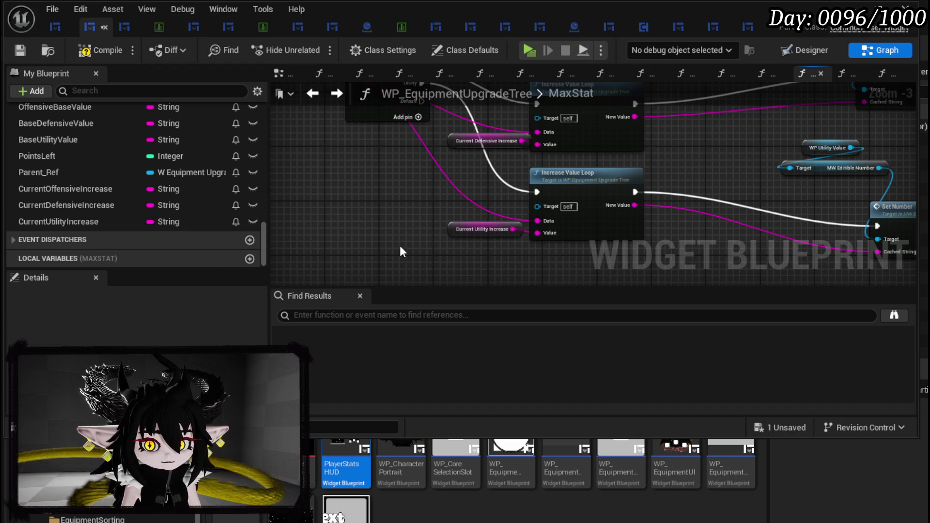
click(22, 47)
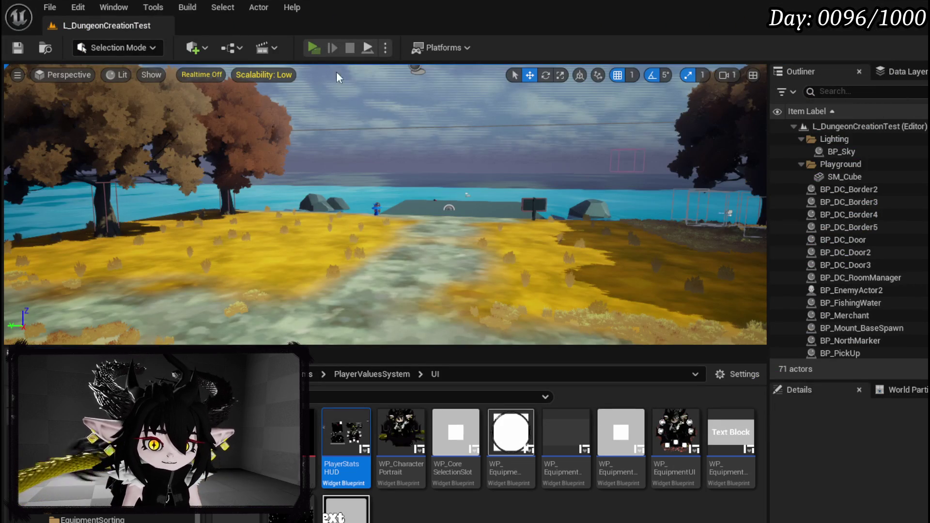
Step: Start a play test and navigate the menu book to Exploration > Iron Hands
key(alt+p)
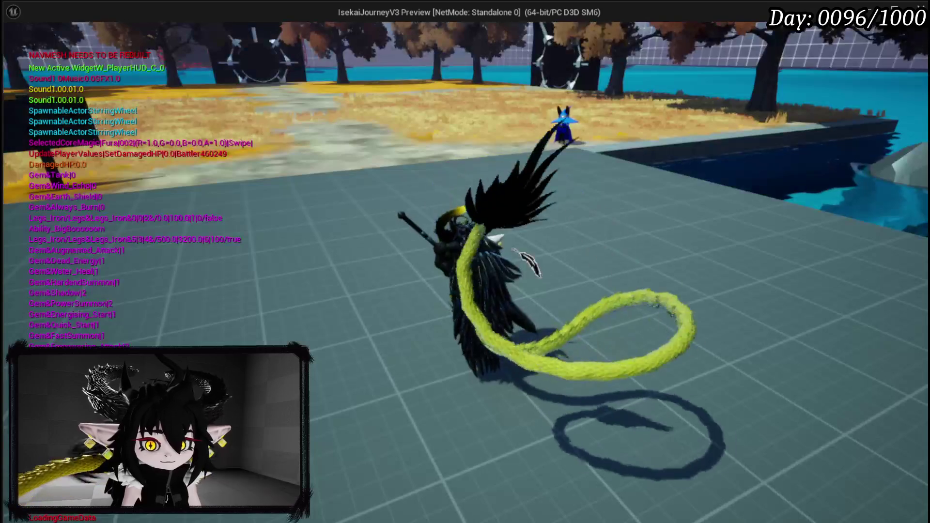
key(Tab)
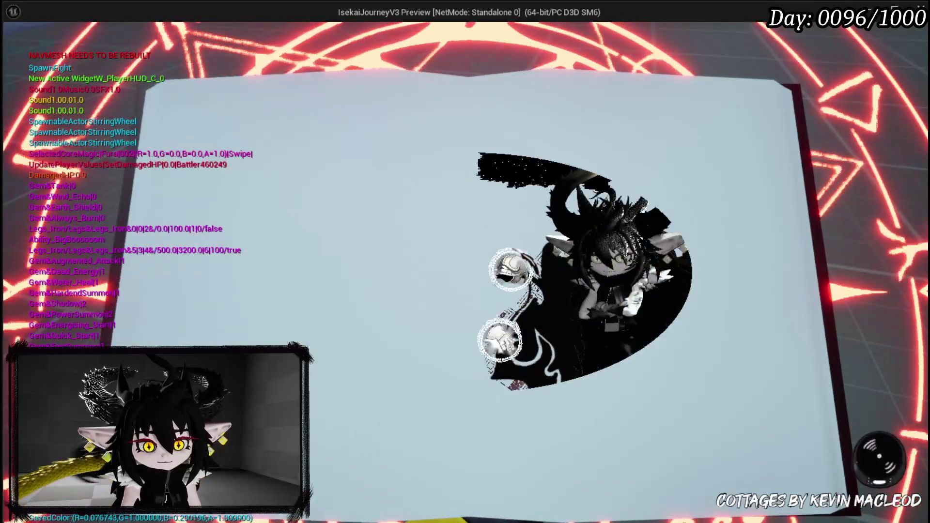
key(e)
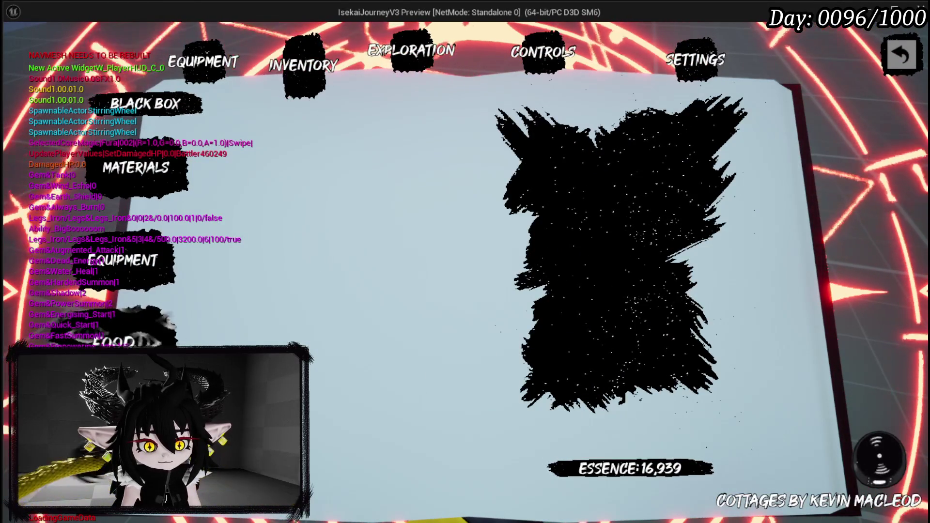
click(426, 70)
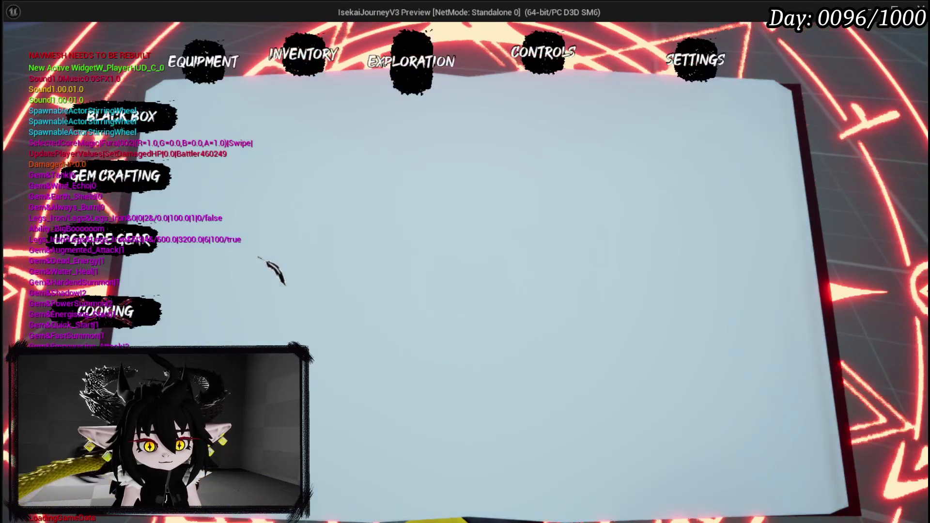
click(295, 156)
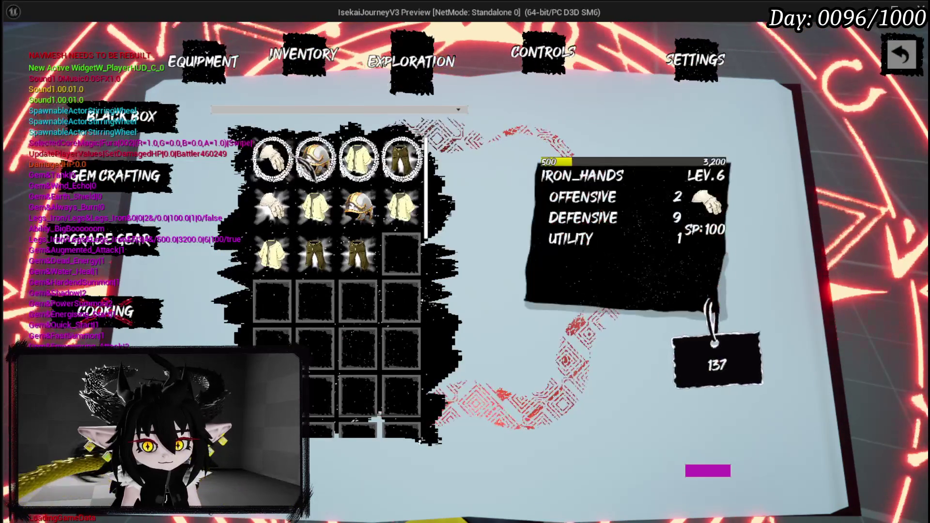
Step: Max out Defensive points, set Utility's amount to 1, then stop the test and save all
click(320, 137)
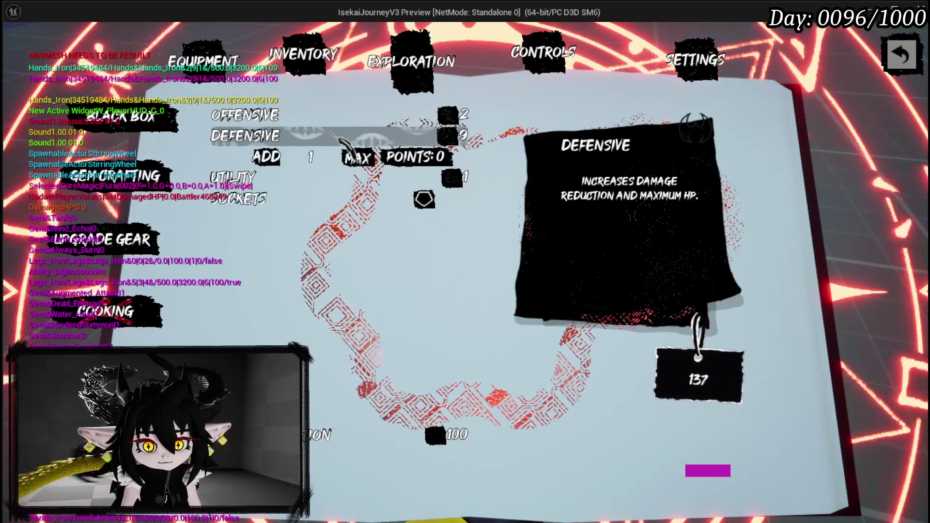
click(357, 158)
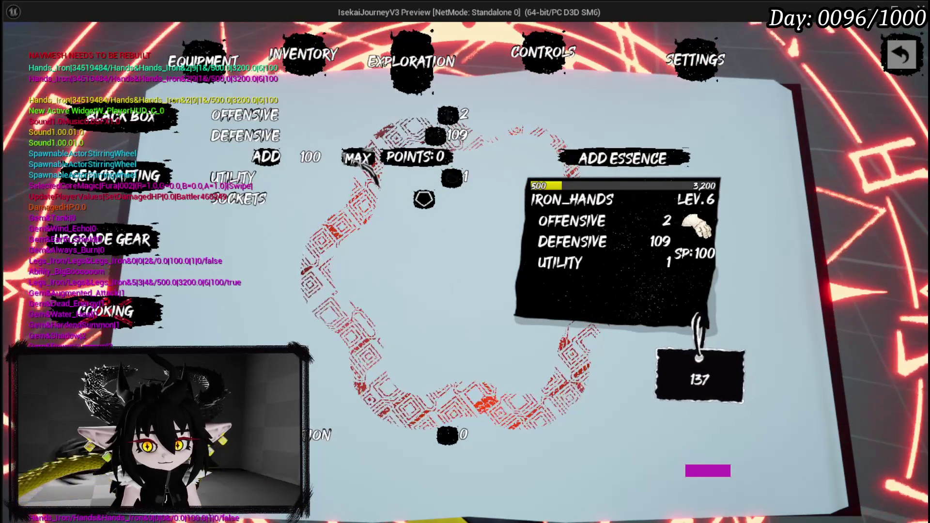
click(324, 156)
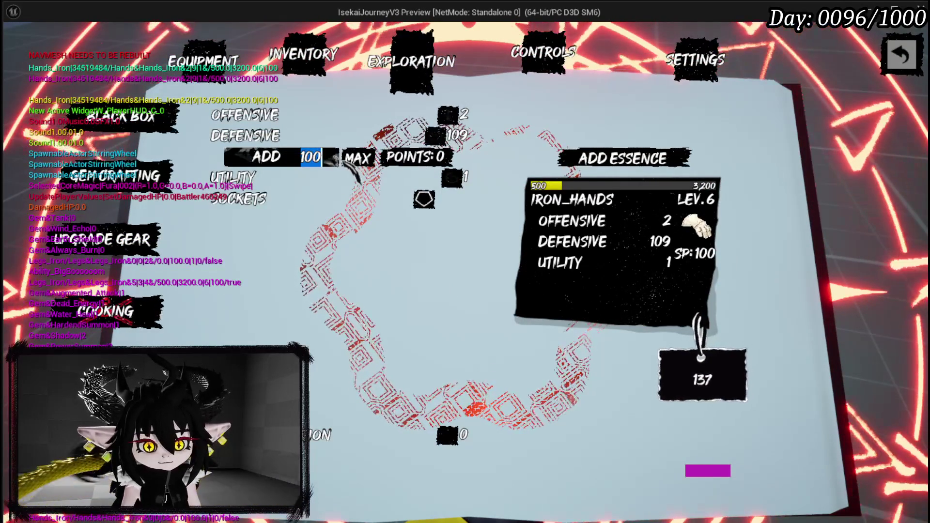
text(20)
click(310, 178)
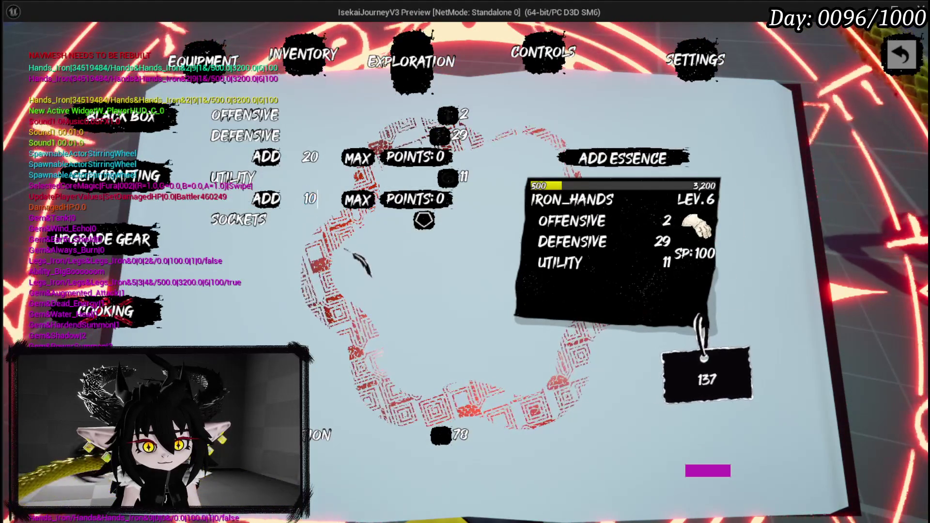
double_click(311, 199)
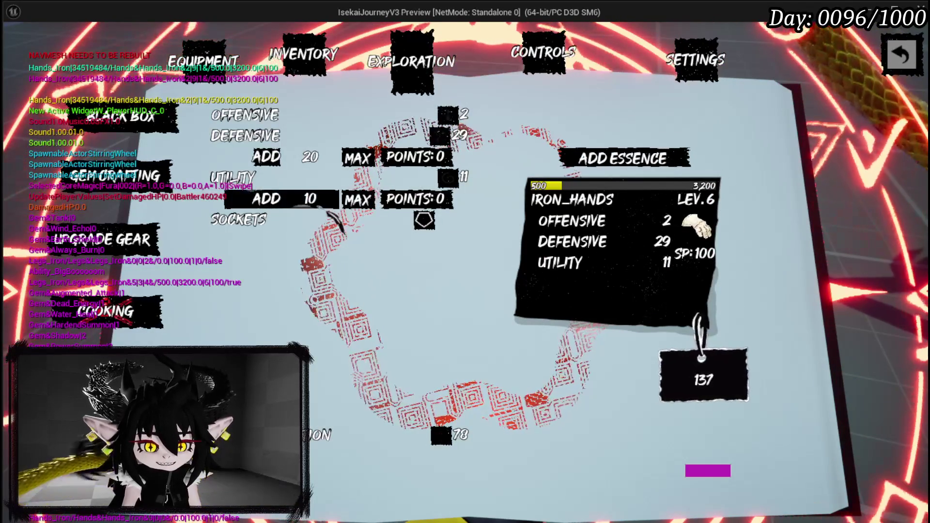
text(1)
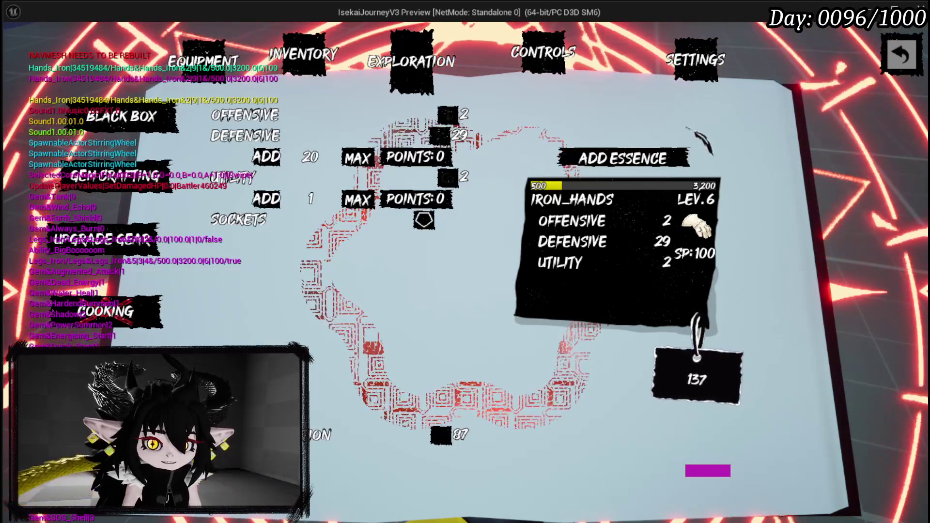
key(Escape)
click(18, 46)
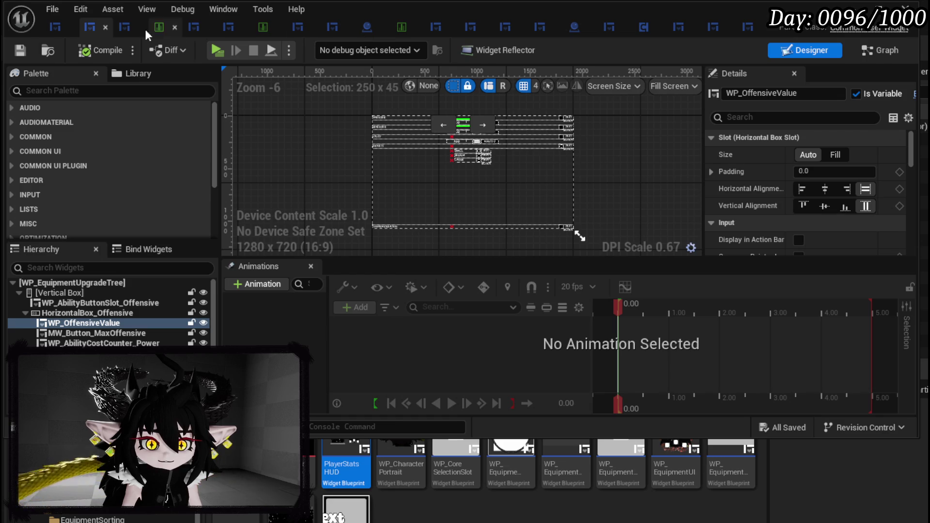
Step: In the W_EquipmentUpgrade designer, place an MW Button from the Palette beside the Text Block
click(123, 28)
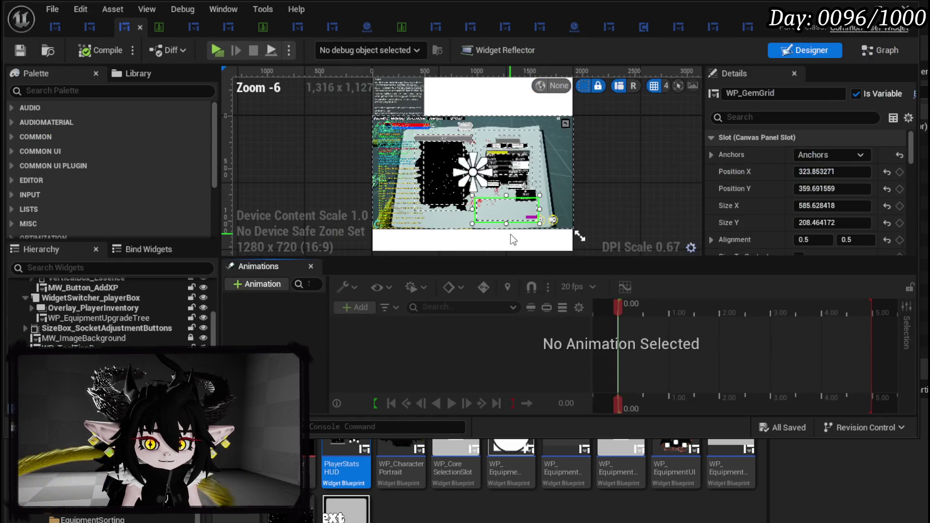
scroll(511, 234, up, 4)
scroll(499, 213, down, 1)
drag(499, 209, 515, 292)
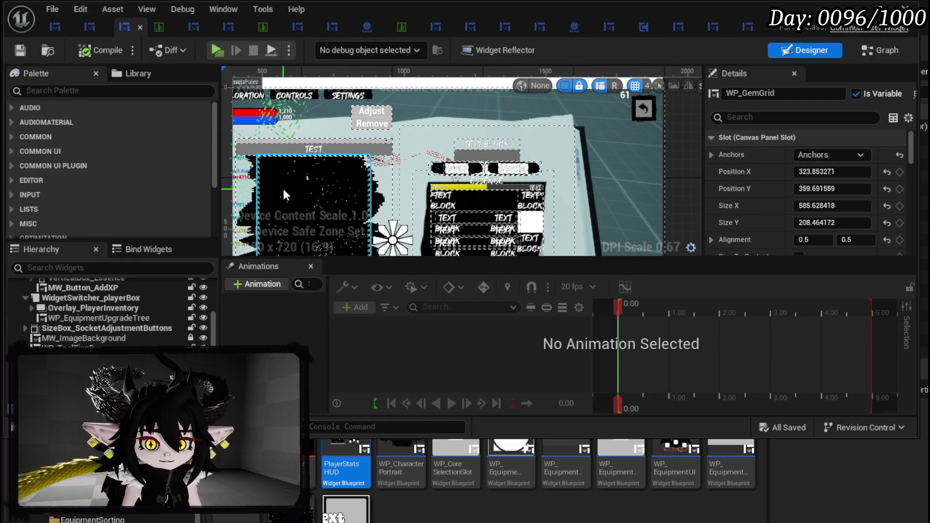
drag(459, 201, 463, 87)
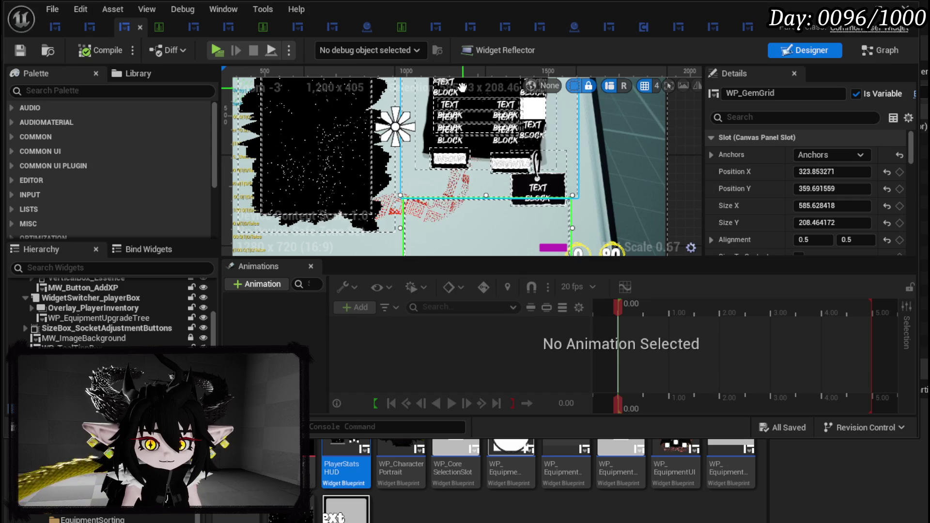
scroll(464, 170, down, 4)
scroll(463, 169, up, 3)
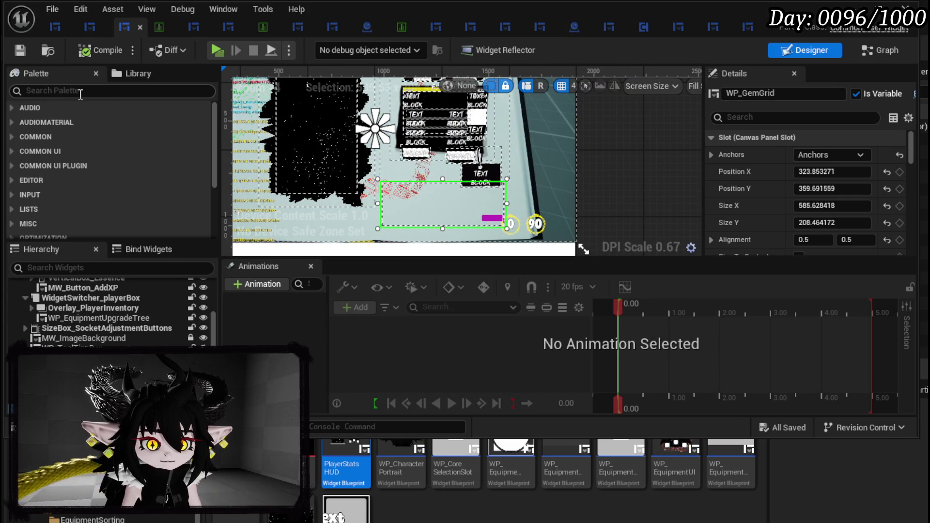
text(MW)
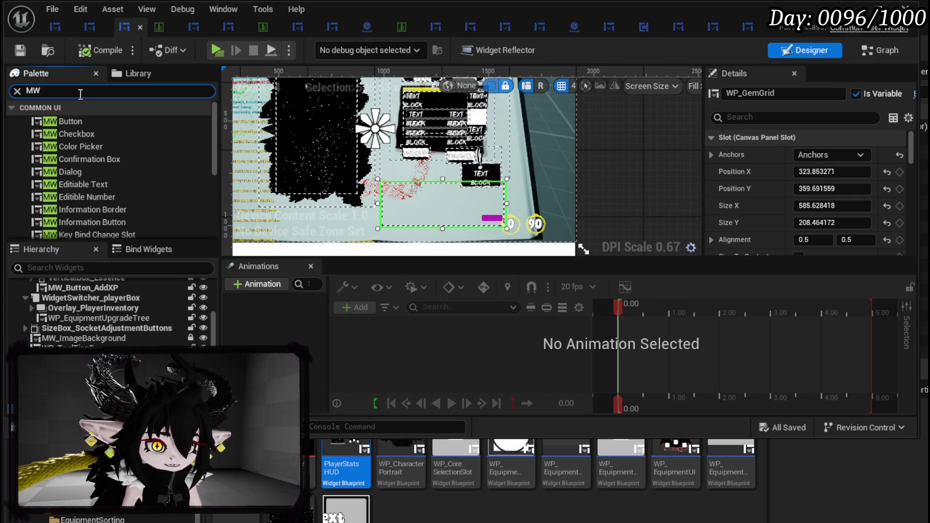
mouse_move(80, 121)
mouse_down()
mouse_move(268, 156)
mouse_move(412, 166)
mouse_move(421, 176)
mouse_up()
Step: Set the new button's height to 75 and begin editing its display name
scroll(466, 177, up, 2)
click(856, 222)
text(75)
key(Return)
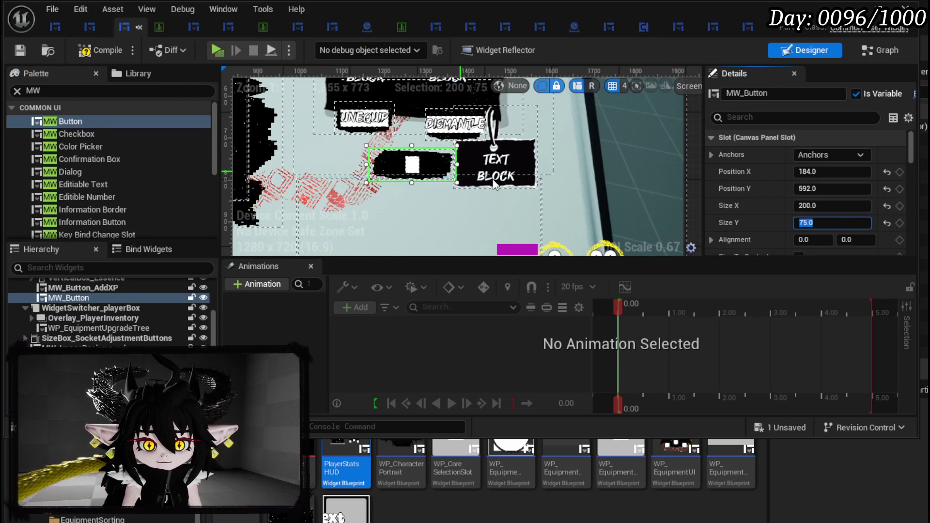
scroll(815, 193, down, 10)
scroll(824, 207, down, 15)
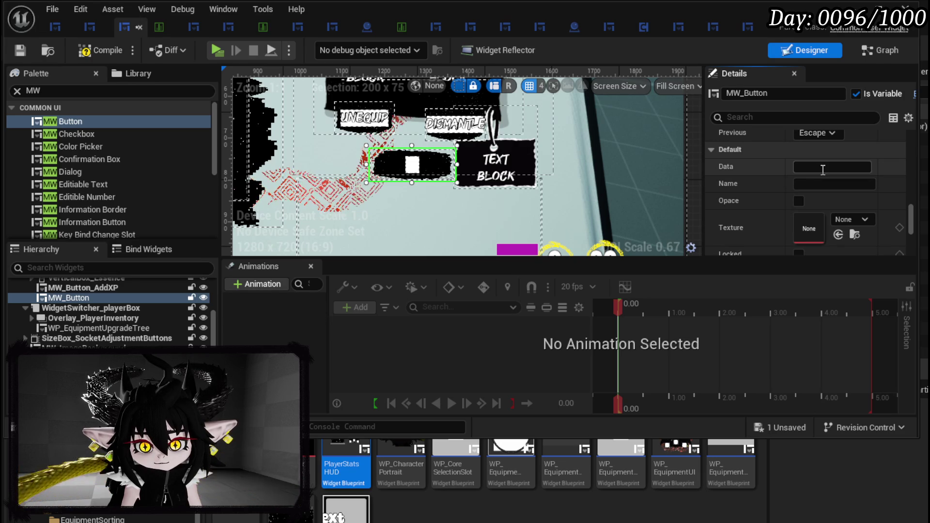
click(822, 186)
text(Reset)
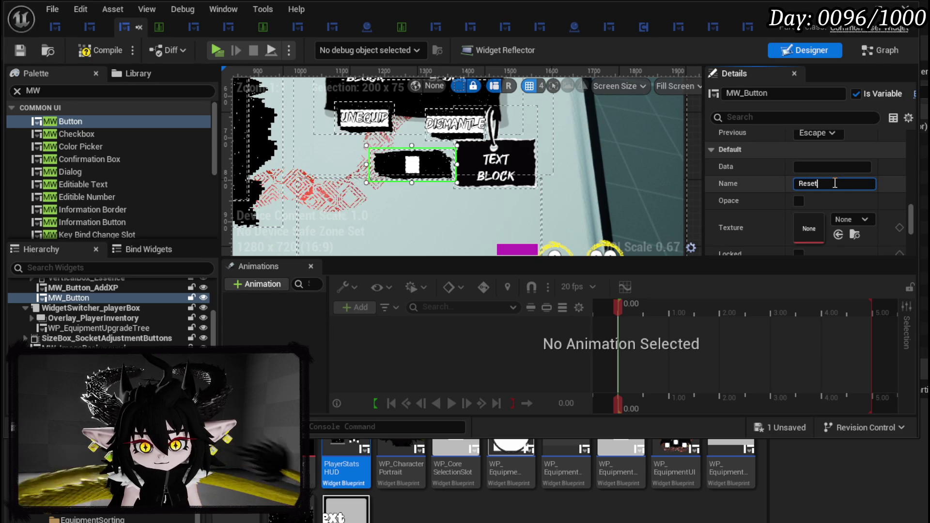
Step: Label the button Reset, nudge it into place, and save the widget
key(Return)
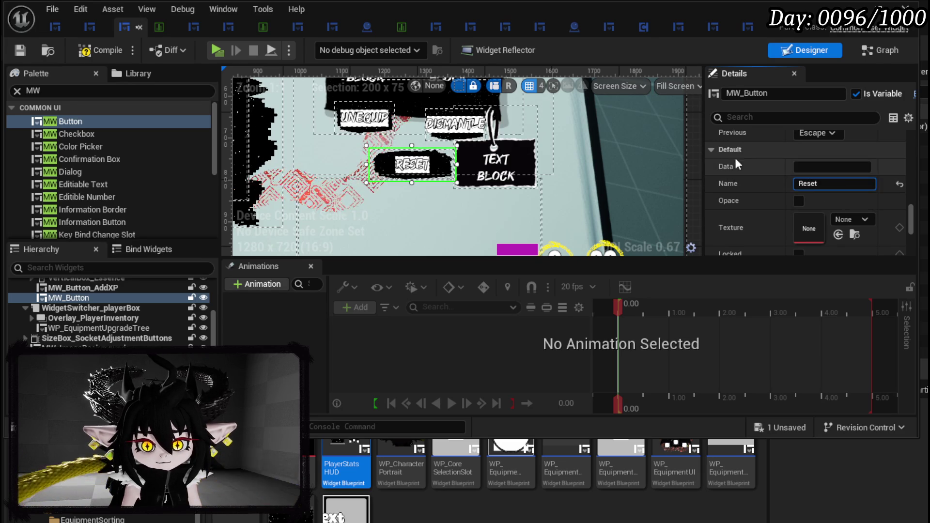
click(20, 50)
mouse_move(415, 175)
mouse_down()
mouse_move(407, 179)
mouse_move(410, 167)
mouse_up()
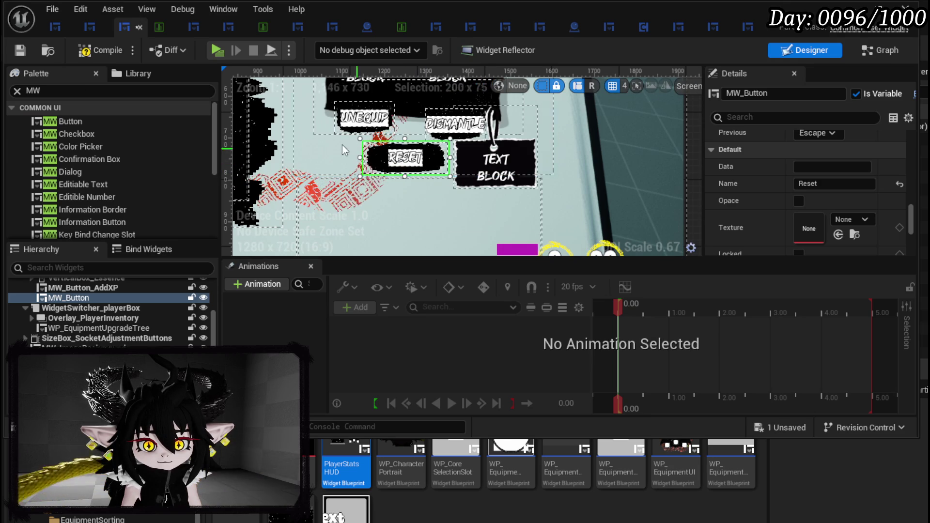
click(22, 50)
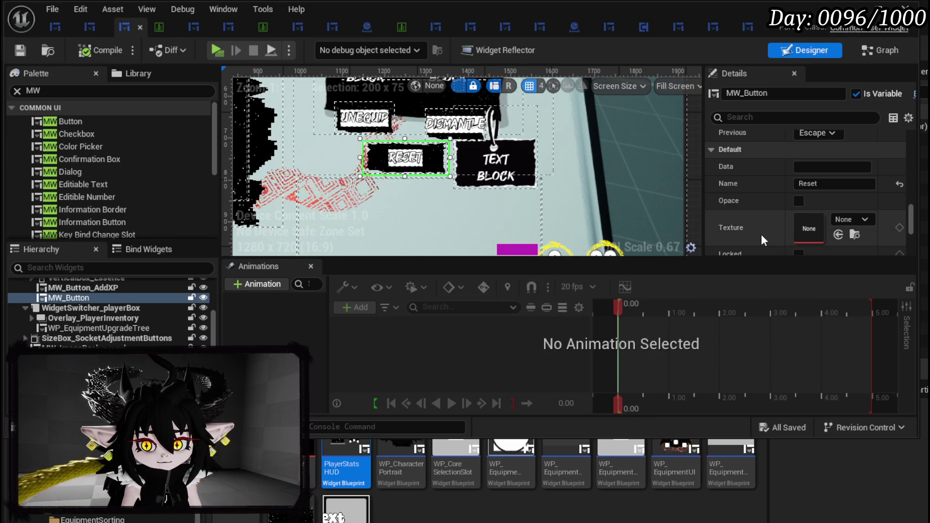
Step: Toggle the CraftingCanvas widgets' visibility off and back on in the designer
scroll(760, 234, down, 3)
scroll(761, 232, up, 6)
scroll(760, 232, up, 15)
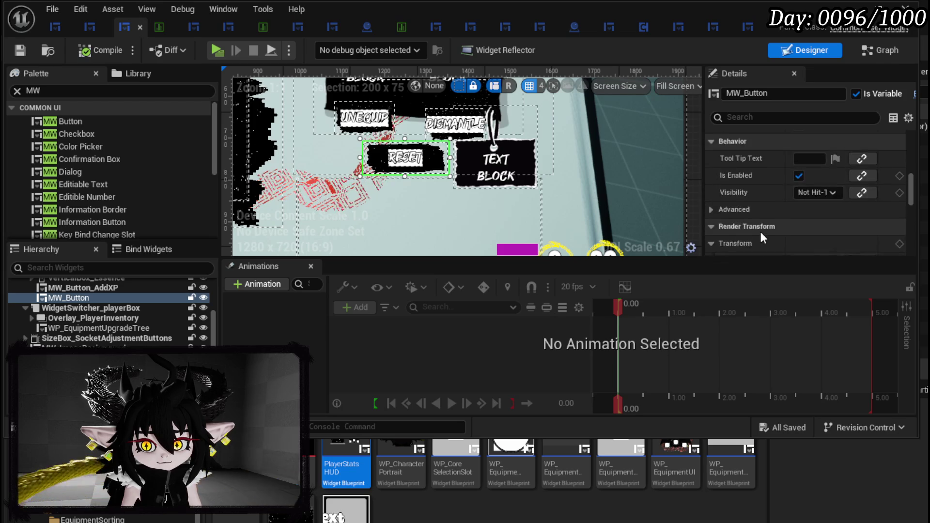
scroll(760, 232, up, 8)
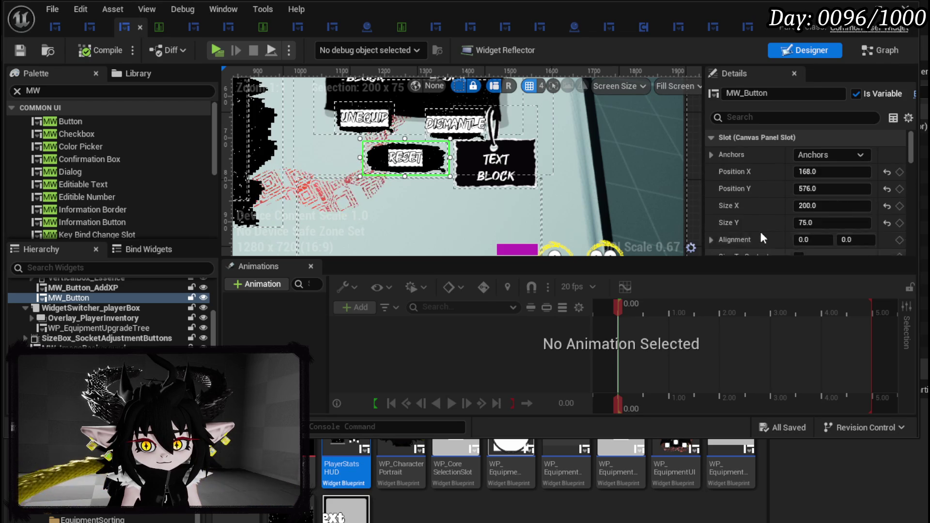
scroll(63, 311, up, 2)
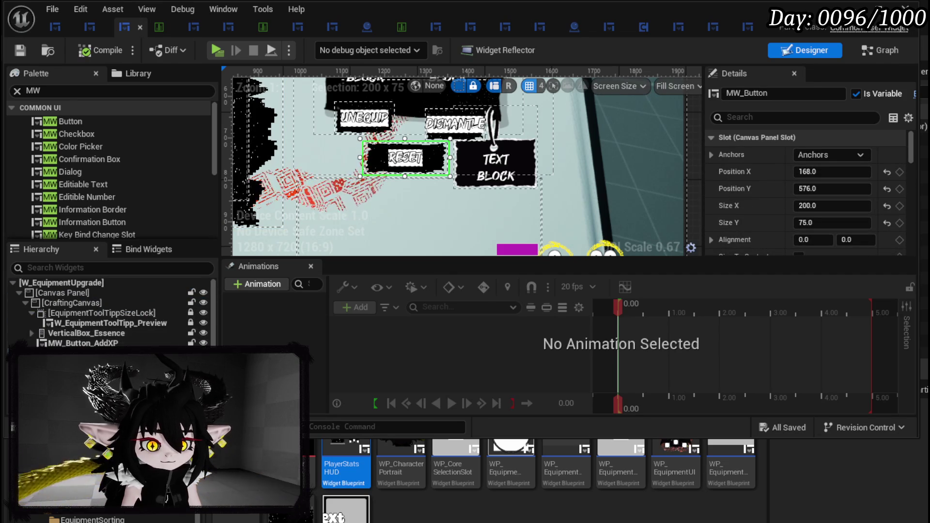
click(204, 304)
click(204, 304)
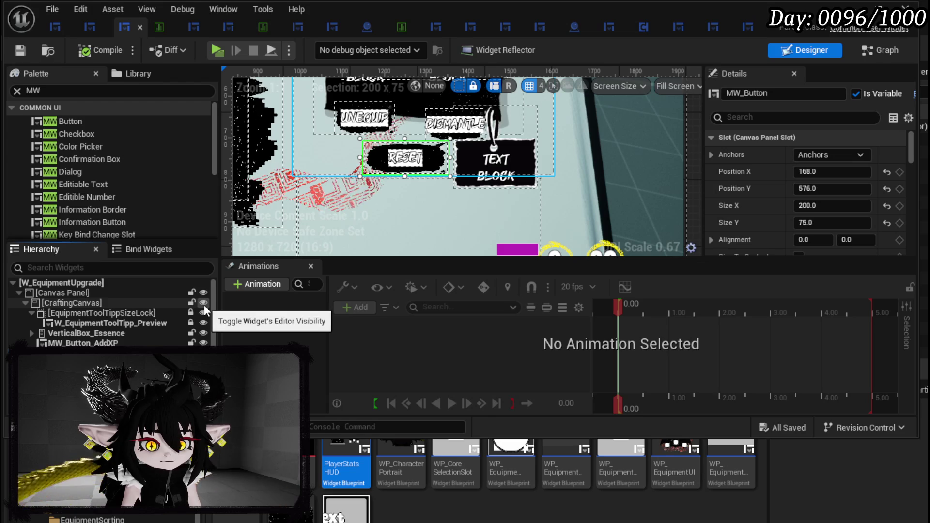
scroll(382, 184, down, 2)
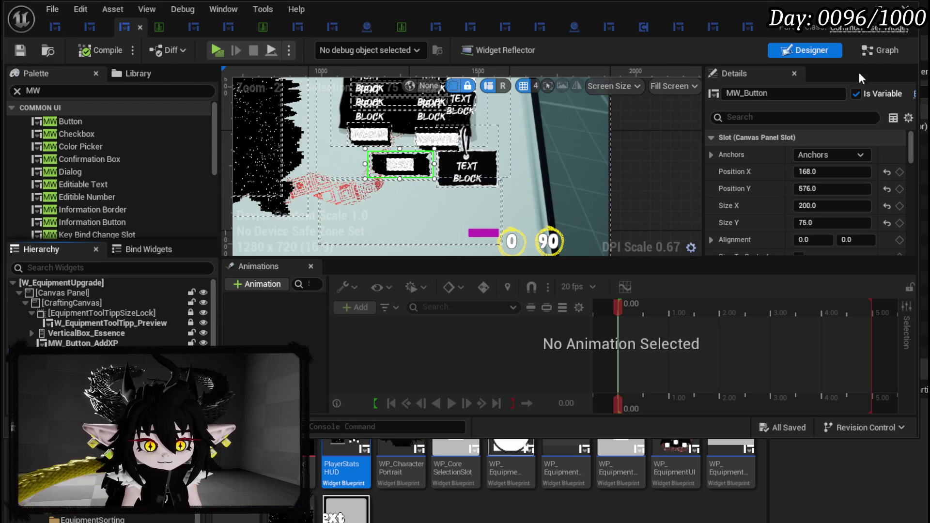
Step: Rename the button variable to MW_Button_Reset, compile and save, and switch to the Graph
click(801, 94)
key(End)
text(_Reset)
key(Return)
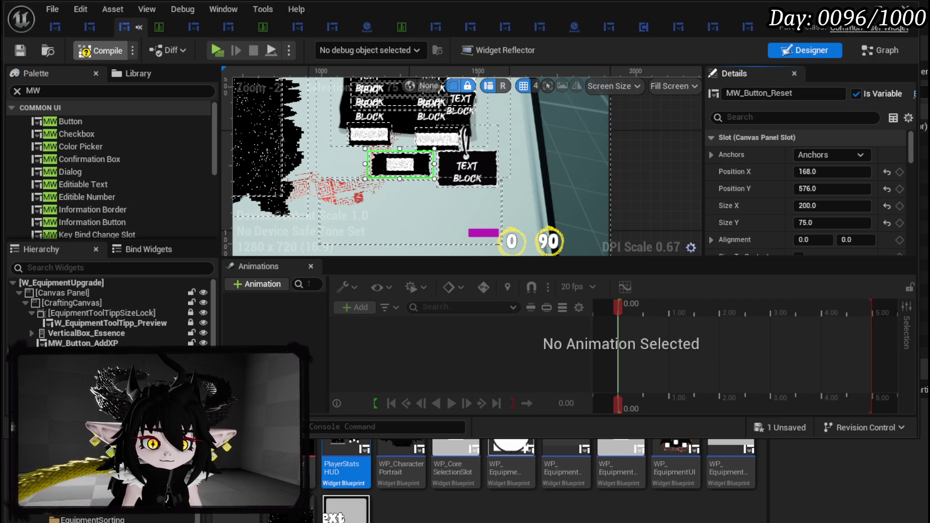
click(22, 50)
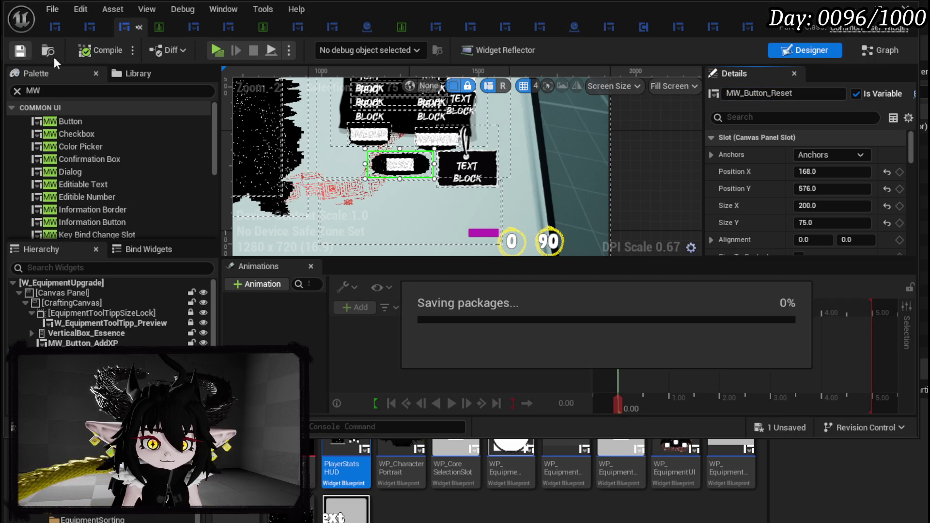
double_click(401, 176)
scroll(145, 179, up, 10)
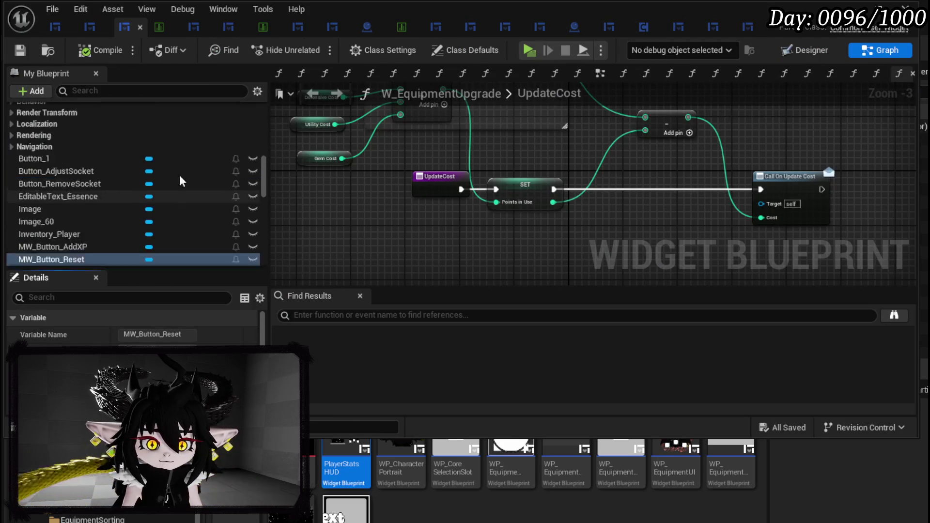
scroll(119, 189, up, 6)
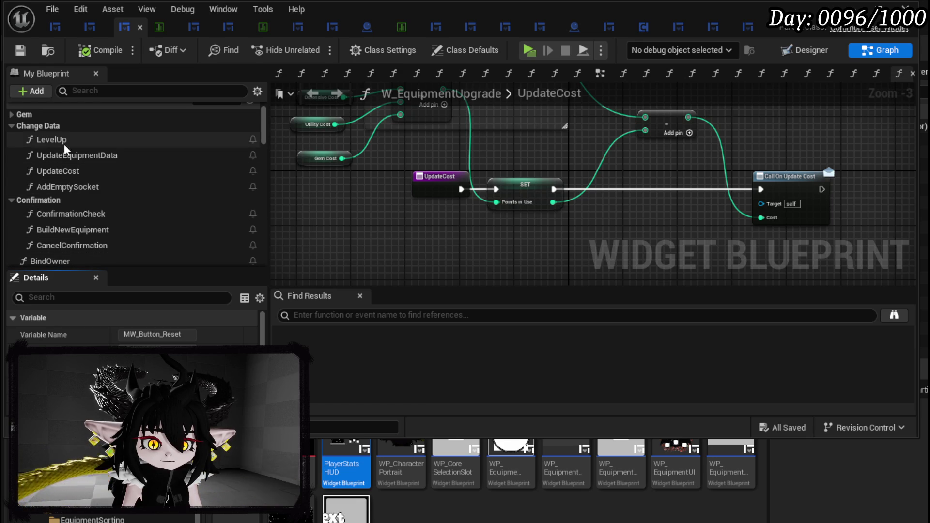
Step: Open the BindOwner function and add a getter for MW_Button_Reset
scroll(118, 206, down, 4)
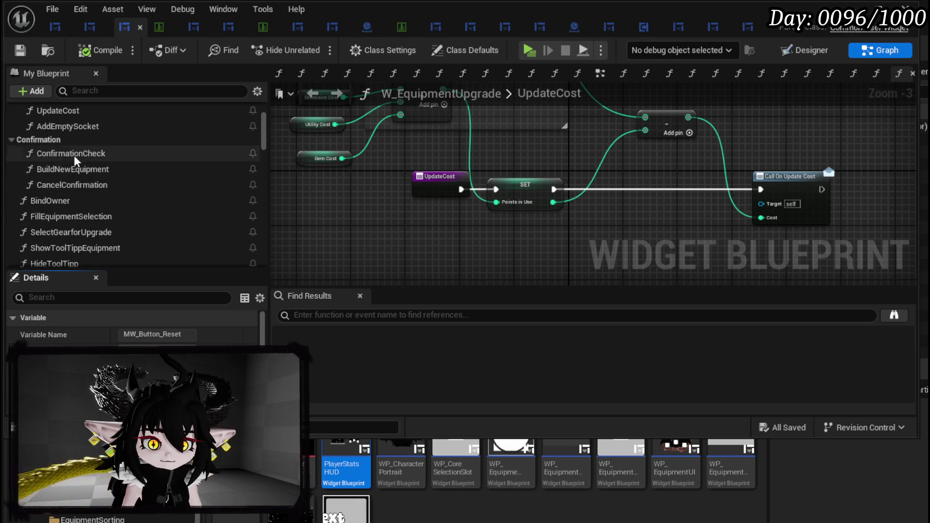
double_click(48, 199)
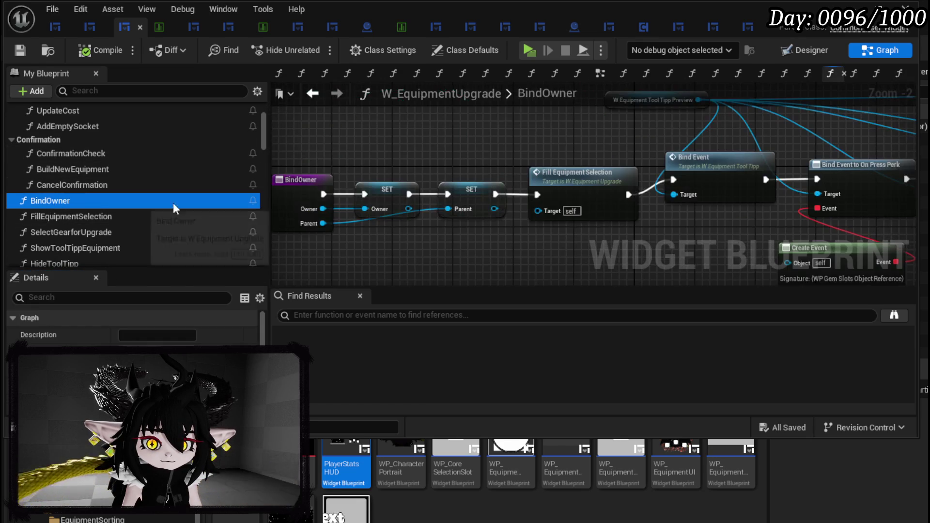
scroll(678, 219, down, 3)
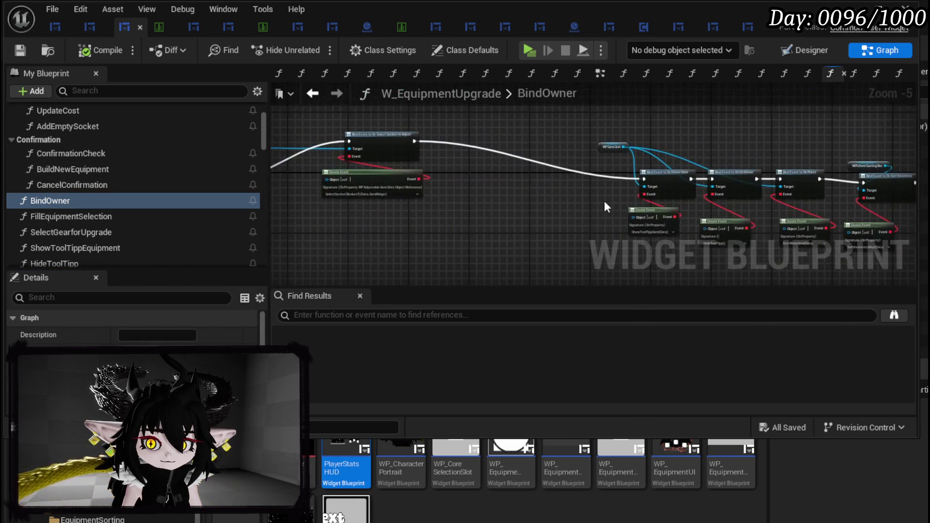
scroll(562, 197, up, 3)
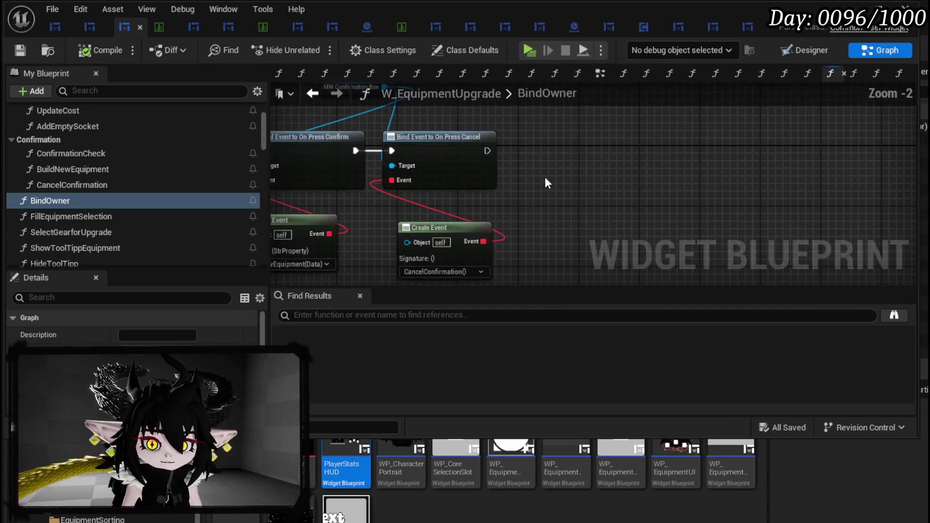
right_click(566, 148)
text(Reset)
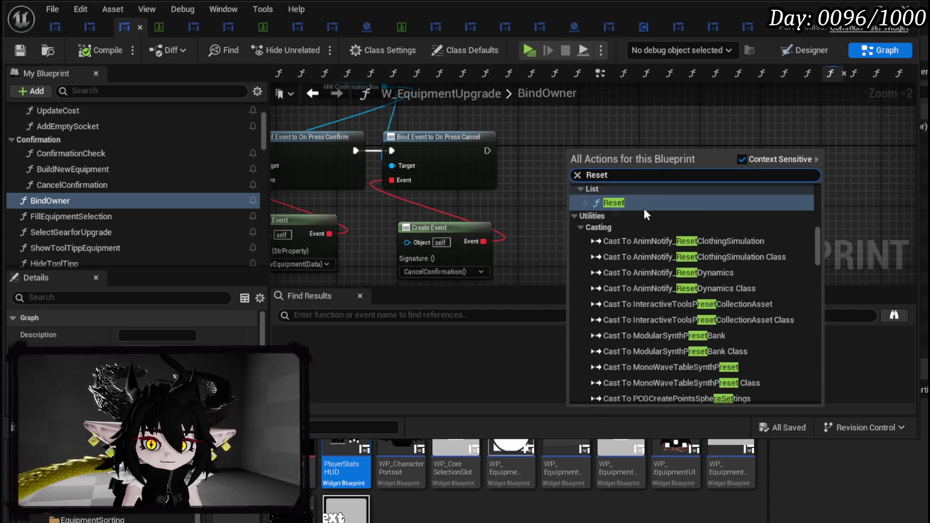
drag(818, 264, 792, 416)
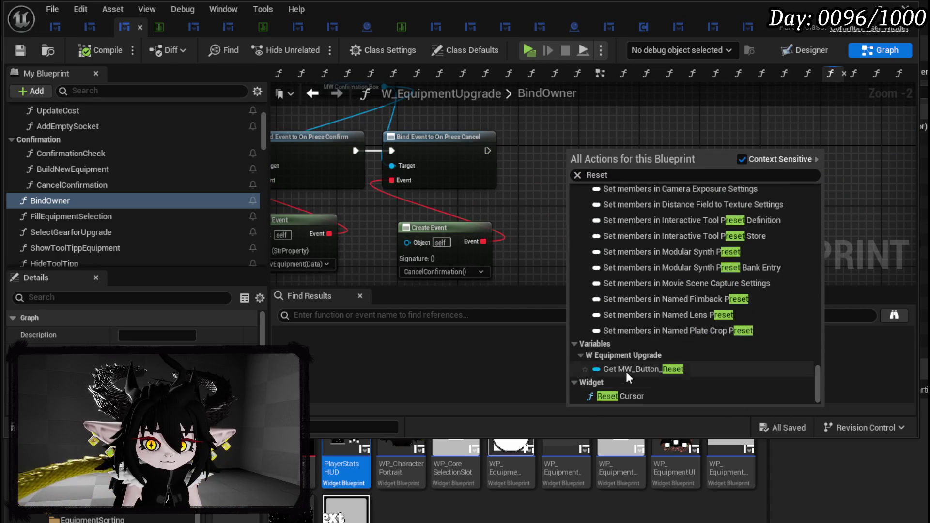
click(626, 372)
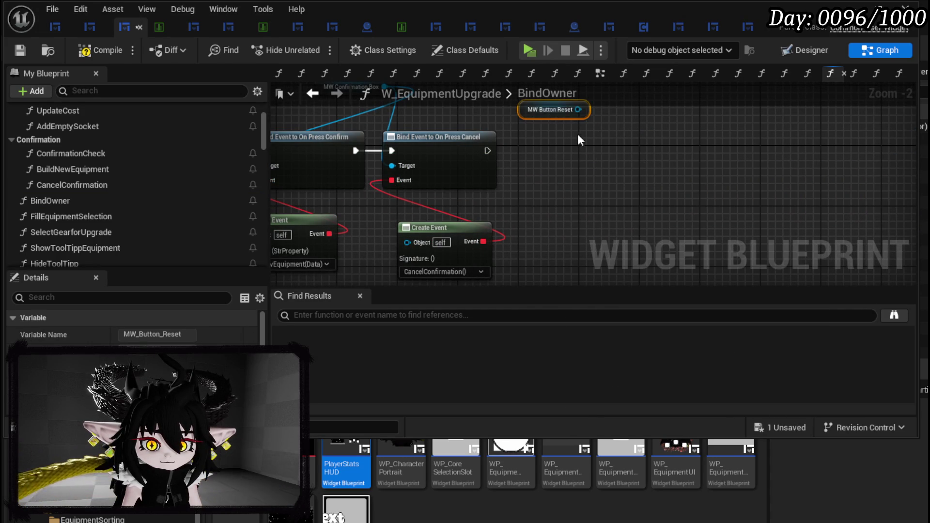
Step: Add a Bind Event to On Pressed for the Reset button, executed after On Press Cancel
drag(578, 110, 631, 163)
text(B)
text(ind on Pres)
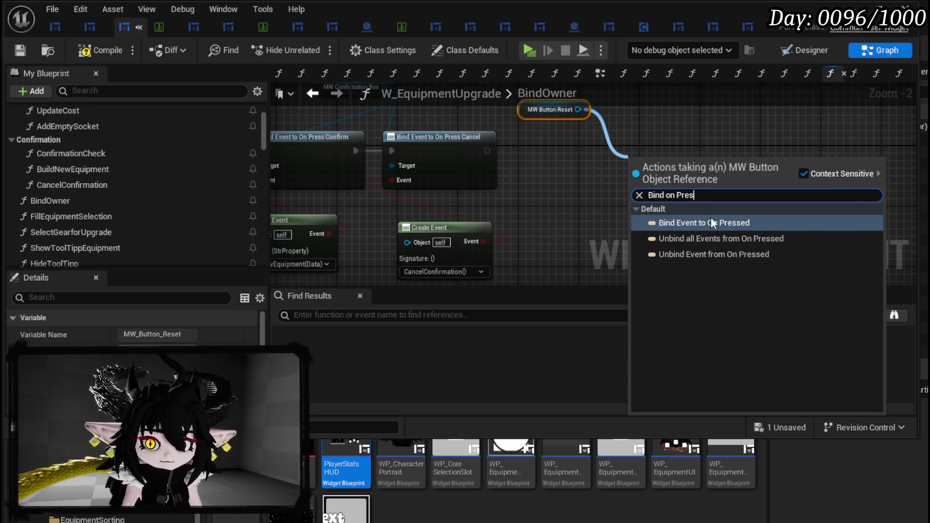
click(708, 223)
mouse_move(488, 150)
mouse_down()
mouse_move(633, 190)
mouse_move(640, 173)
mouse_up()
drag(666, 156, 679, 141)
Step: Attach a Create Event node to the binding's Event input
mouse_move(643, 188)
mouse_down()
mouse_move(661, 190)
mouse_move(665, 229)
mouse_up()
text(create)
click(707, 295)
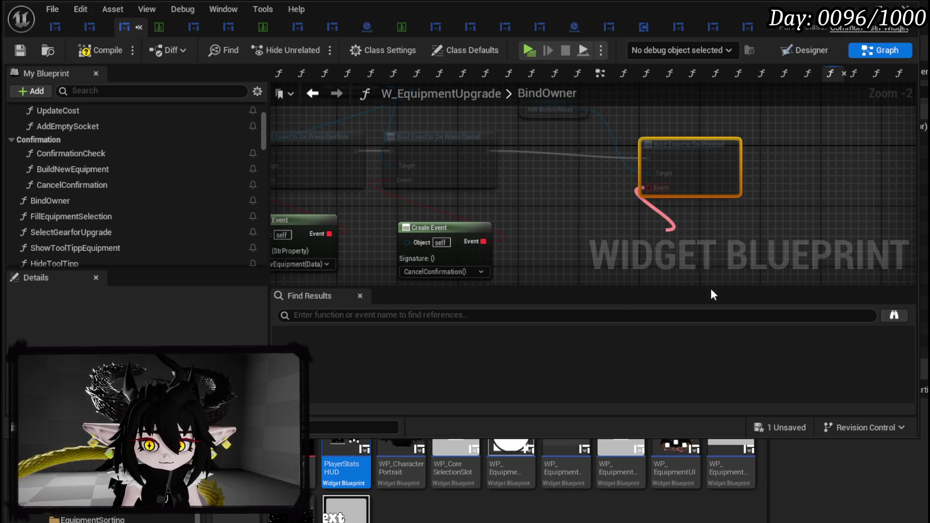
Step: Collapse all BuildNewEquipment nodes into a new function named EndCrafting
double_click(87, 168)
scroll(664, 233, up, 3)
drag(405, 257, 802, 121)
right_click(746, 175)
drag(644, 148, 662, 183)
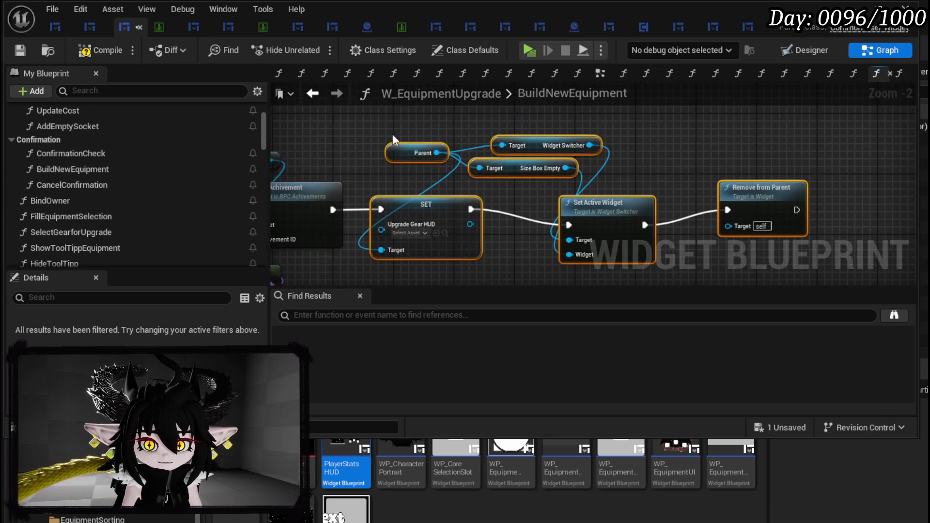
right_click(762, 203)
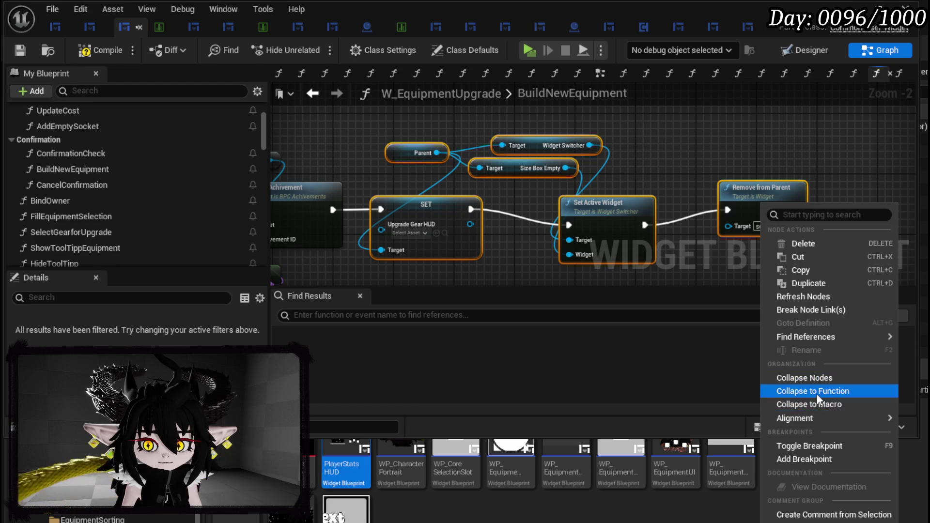
click(799, 391)
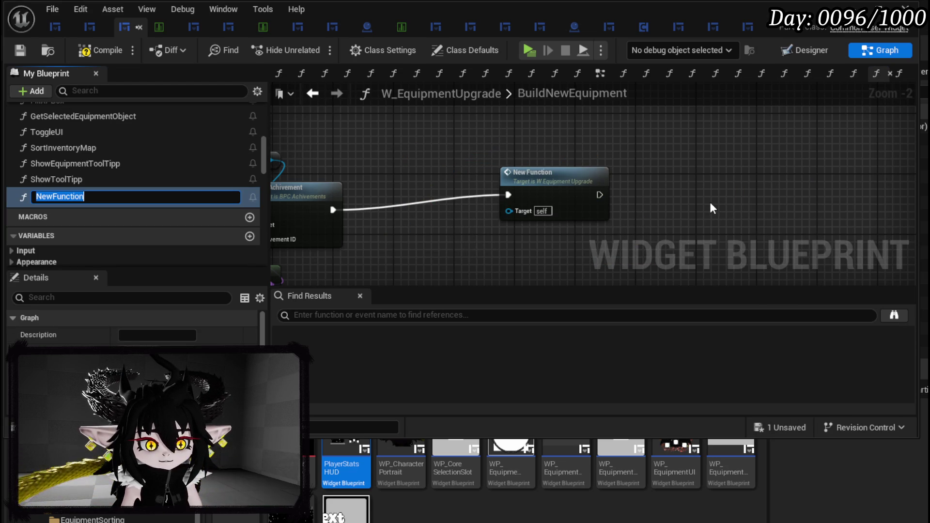
text(Re)
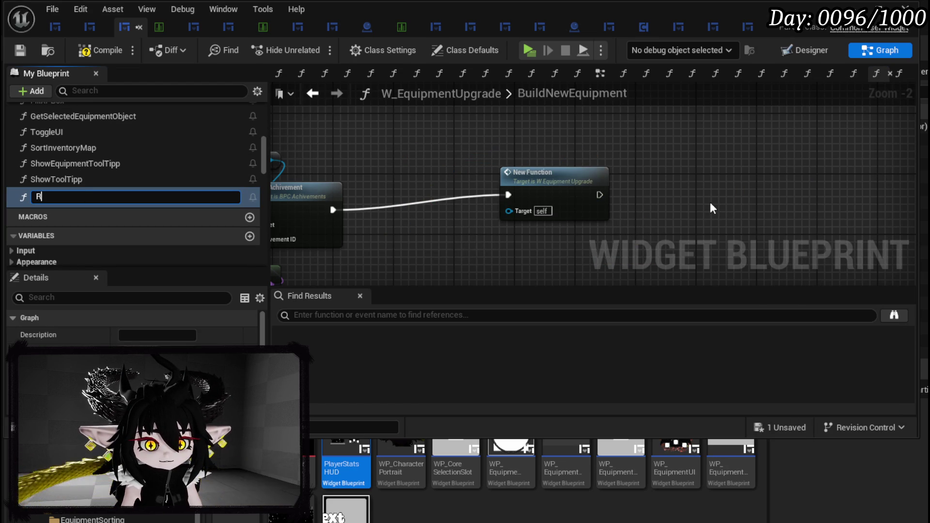
key(BackSpace)
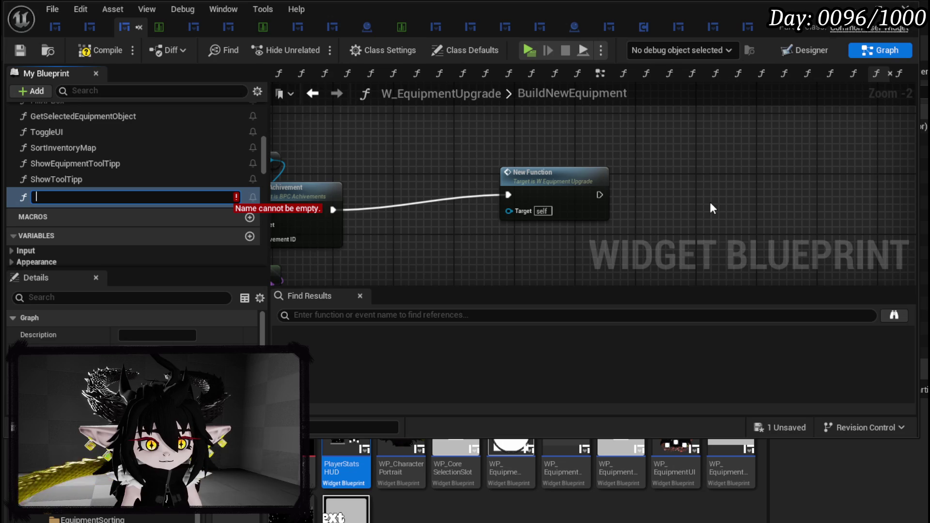
text(EndCrafting)
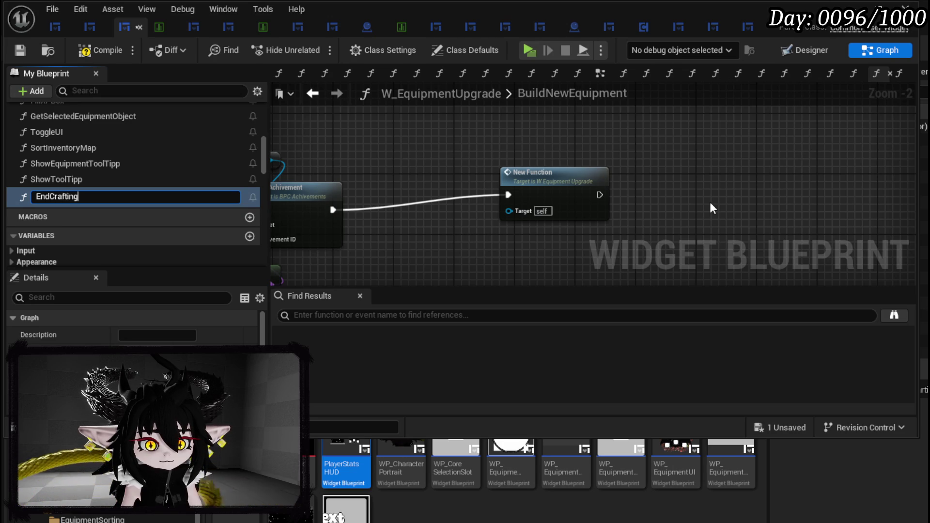
key(Return)
Step: Open EndCrafting, shift its entry node left, and add a new input parameter
double_click(533, 184)
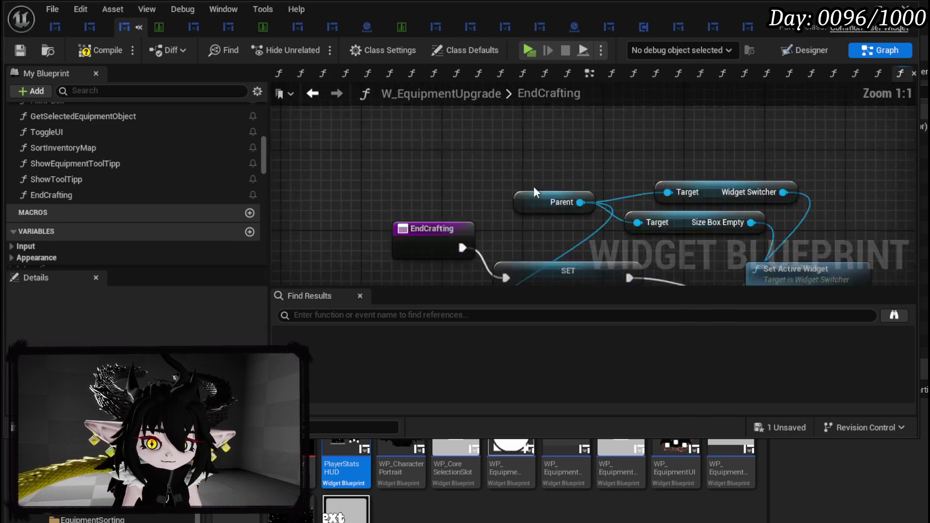
drag(533, 153, 425, 151)
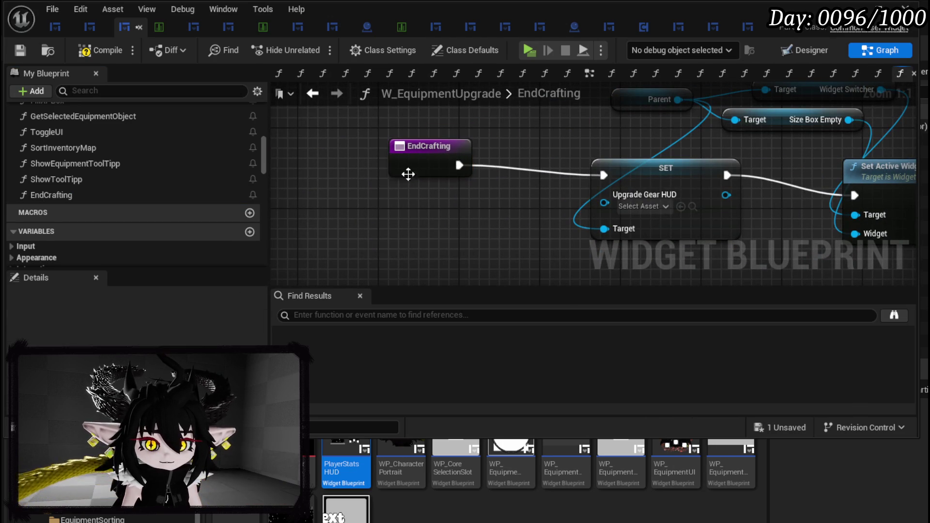
scroll(229, 334, down, 3)
click(250, 343)
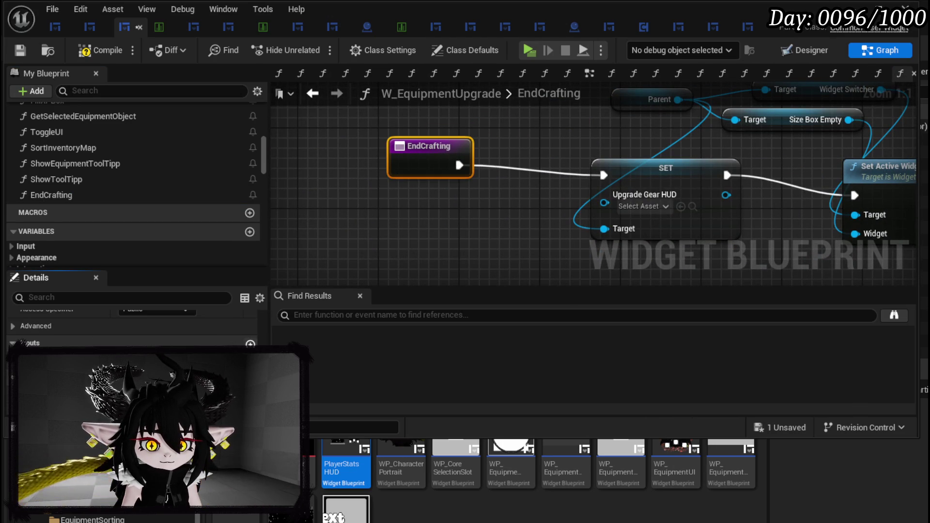
Step: Make the new EndCrafting input a String named Data and compile
click(140, 360)
click(169, 139)
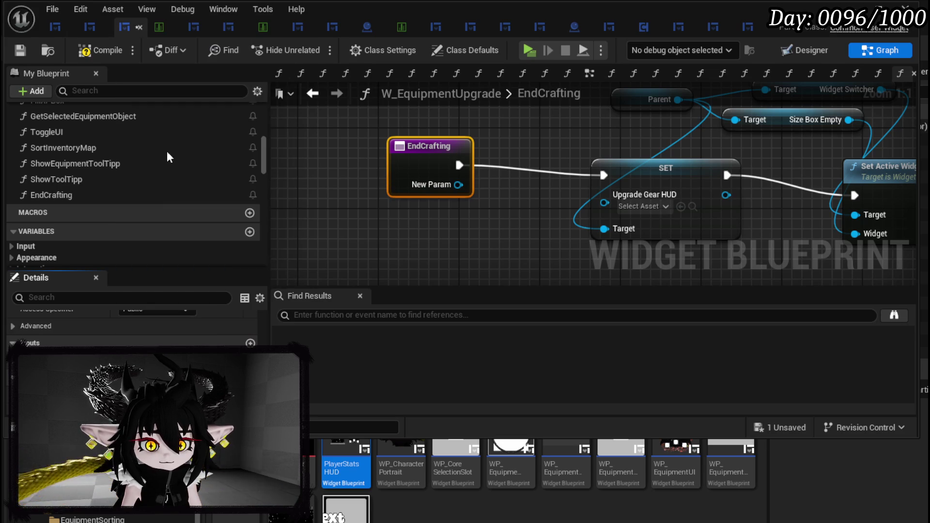
click(486, 245)
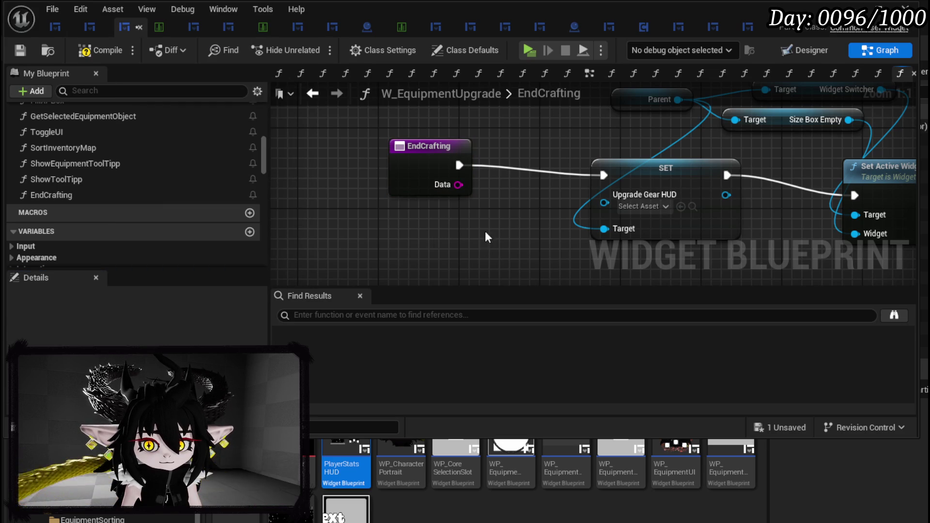
click(15, 48)
Step: Point the erroring Create Event at EndCrafting, then compile, save and return to the level editor
click(315, 321)
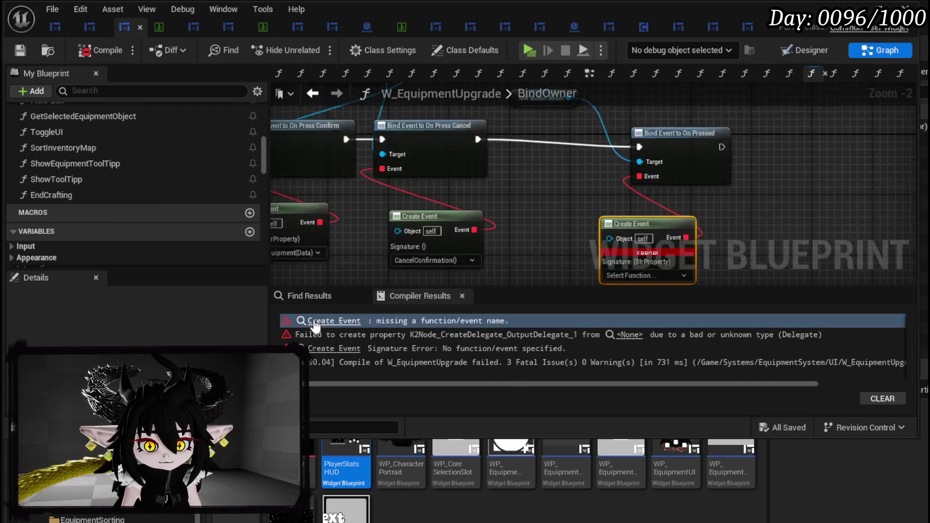
click(640, 213)
text(E)
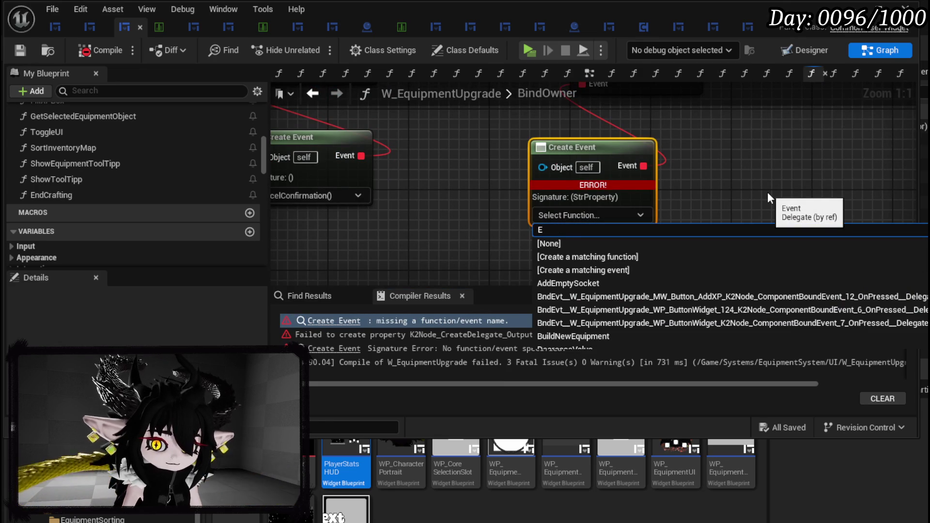
text(ndc)
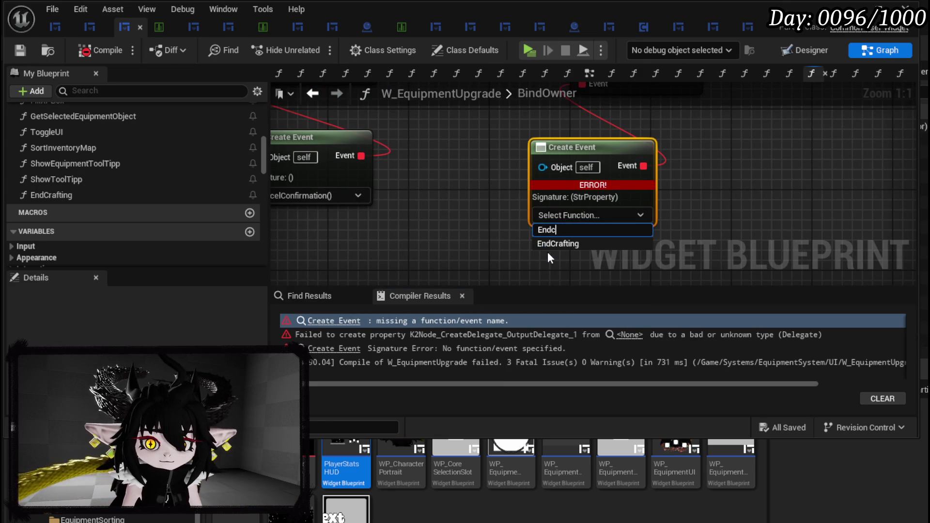
key(Return)
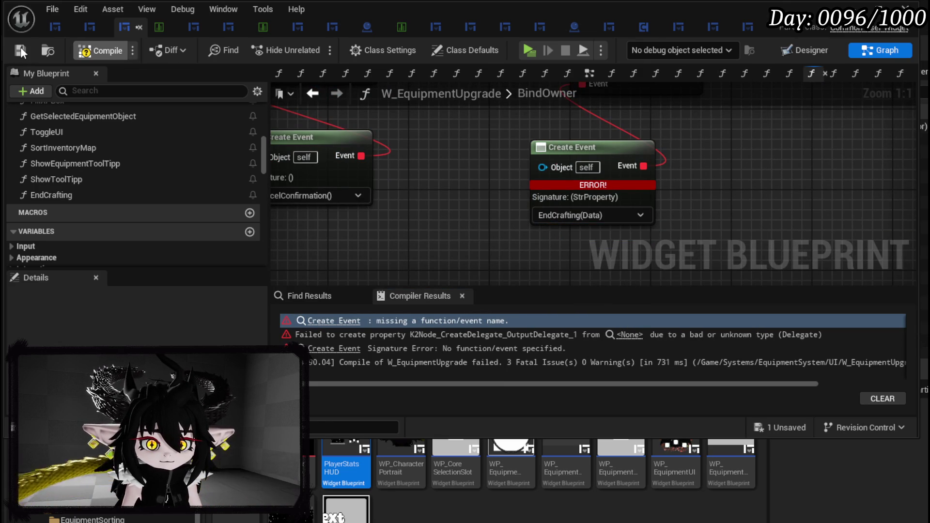
click(21, 48)
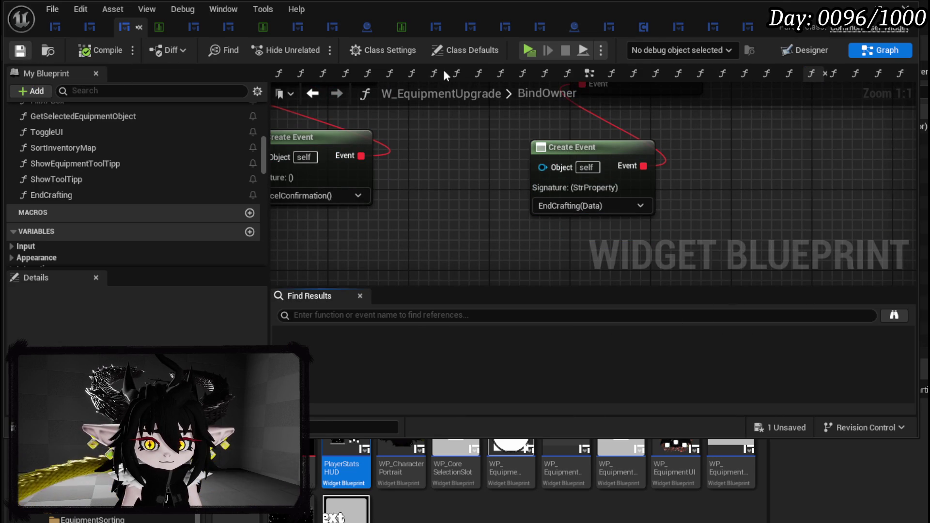
key(alt+Tab)
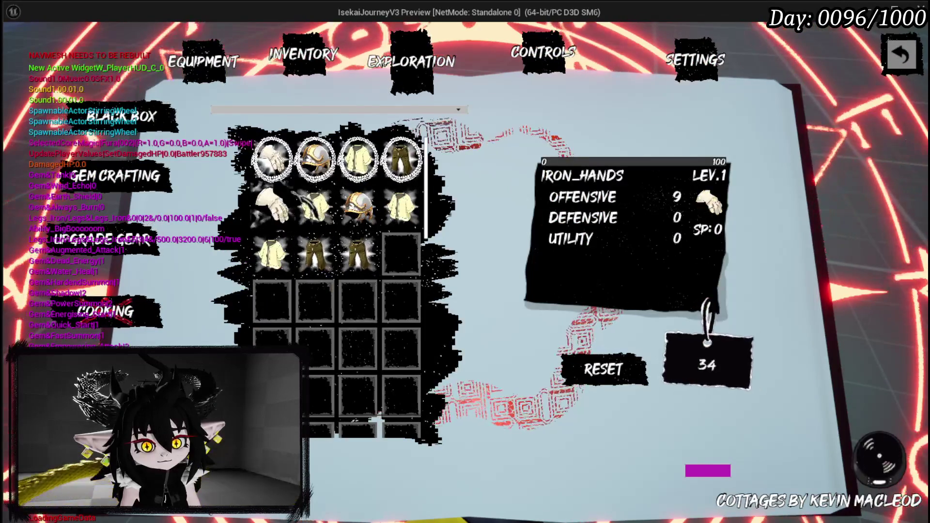
Step: On Iron_Head's stat page, spend points on Utility and max it out
click(313, 168)
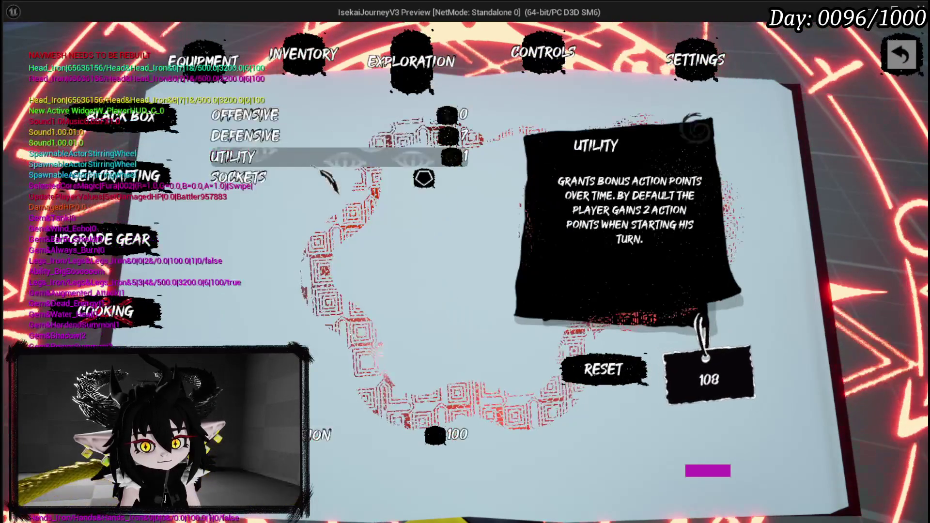
click(322, 165)
click(368, 180)
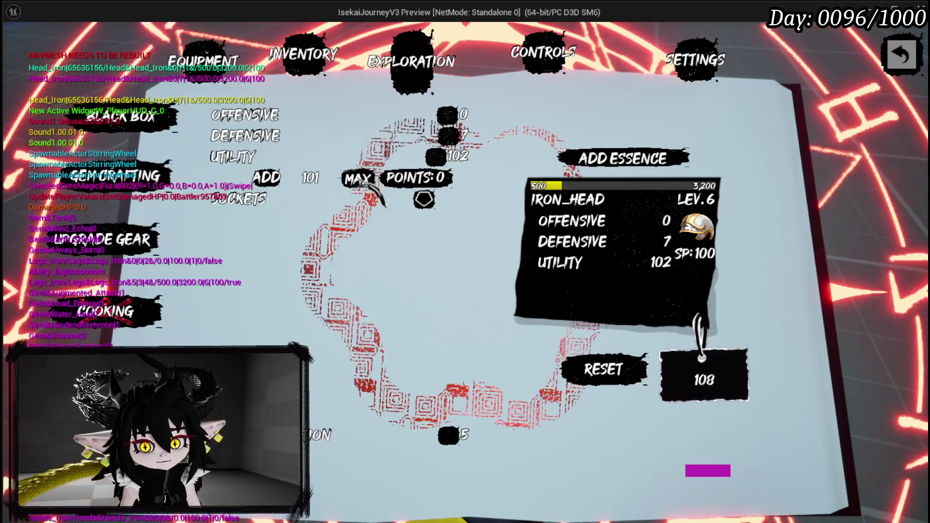
click(367, 184)
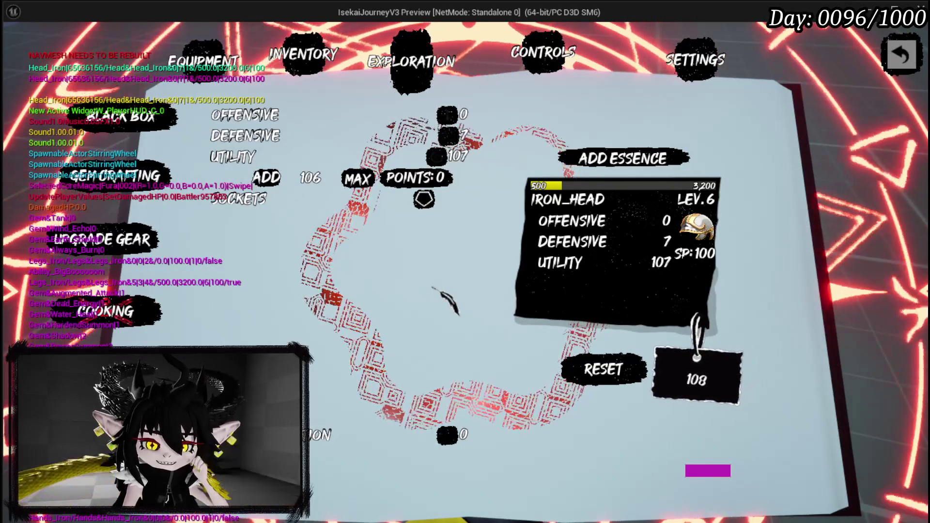
Step: Close the upgrade panel and book menu, stop the play-test, and save the level
key(Escape)
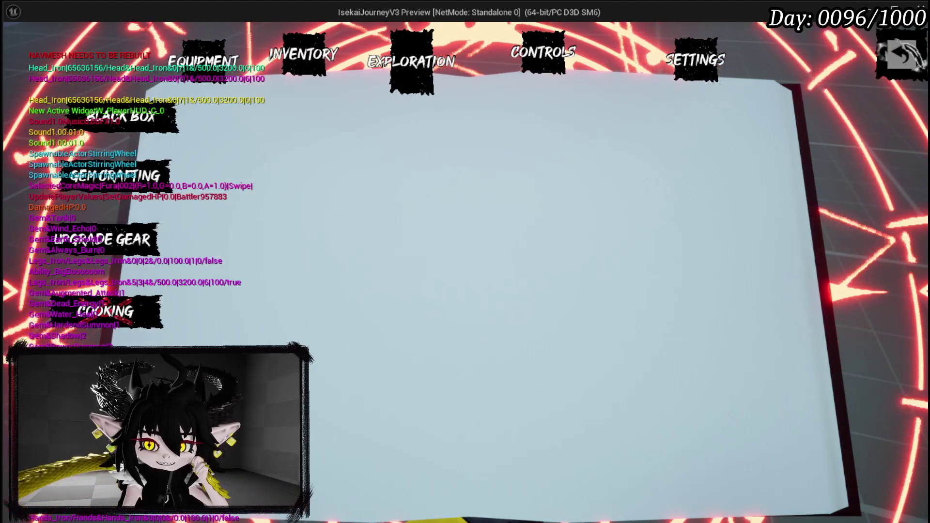
key(Escape)
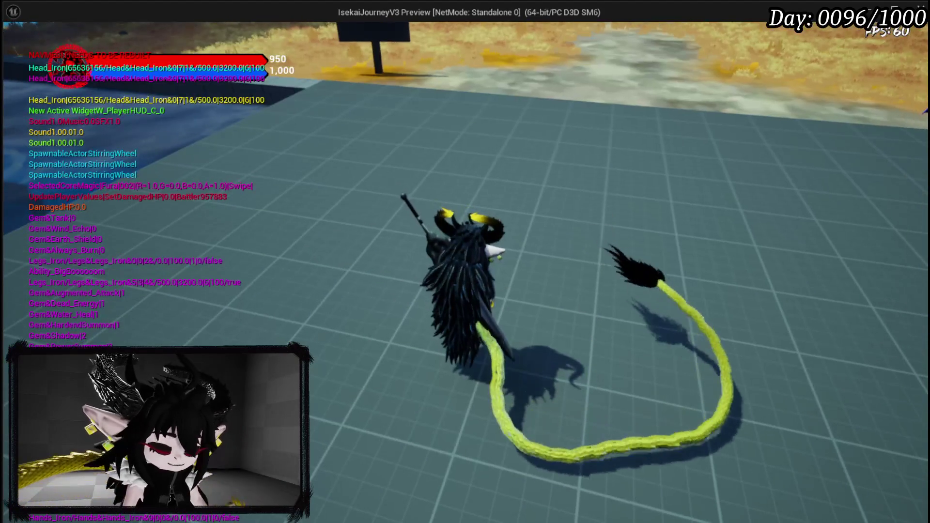
key(Escape)
click(25, 49)
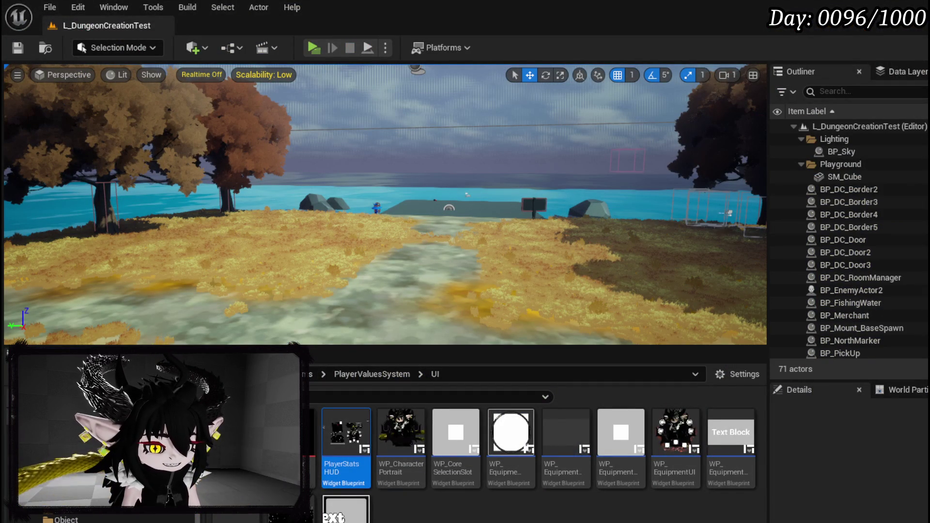
Step: Open BPC_MC_HitReaction from the BPC folder and open its HitReaction function graph
scroll(93, 516, down, 2)
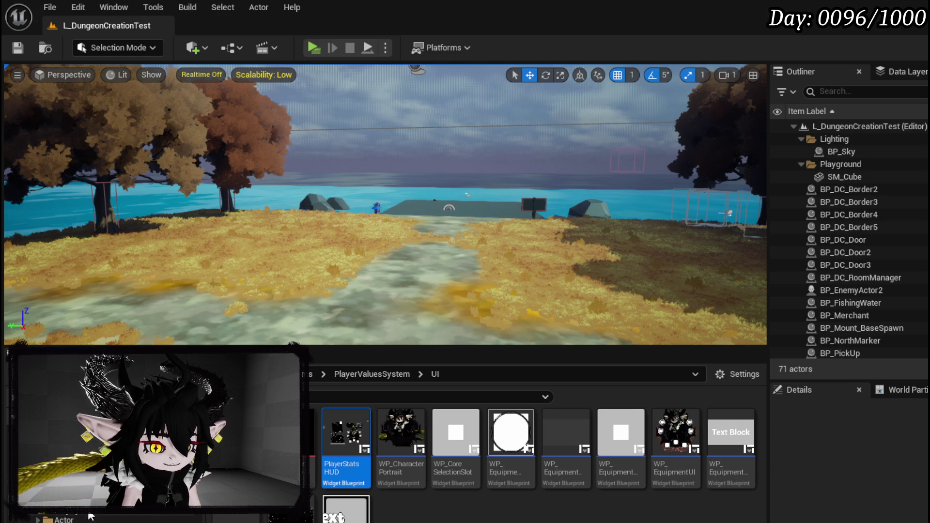
scroll(76, 517, down, 2)
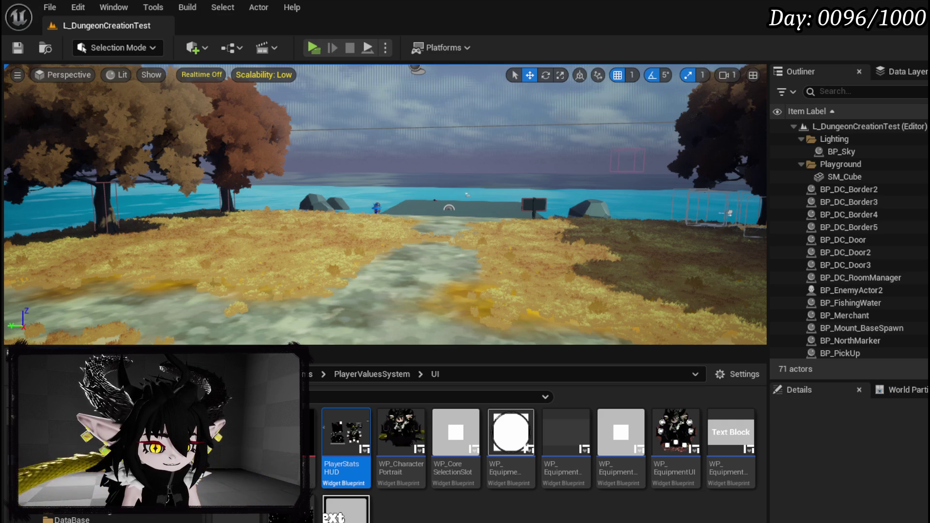
click(98, 517)
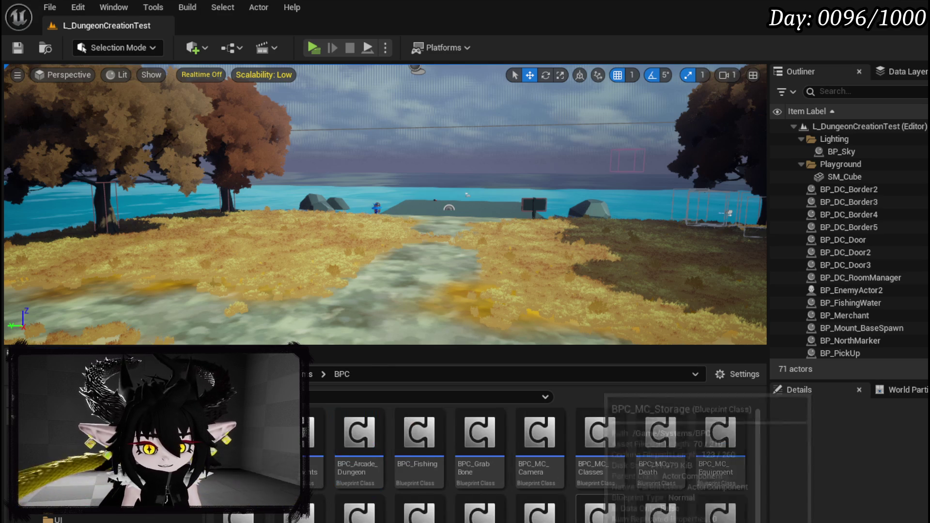
scroll(533, 465, down, 2)
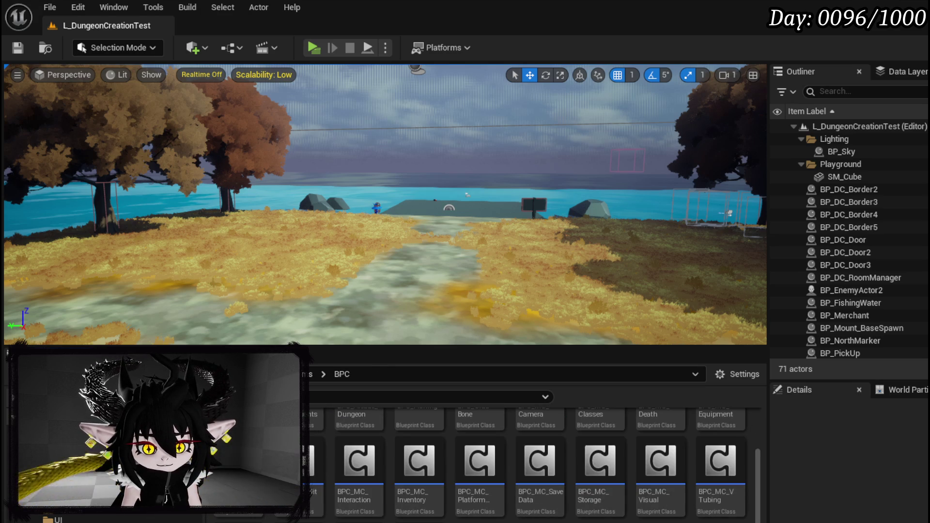
double_click(288, 484)
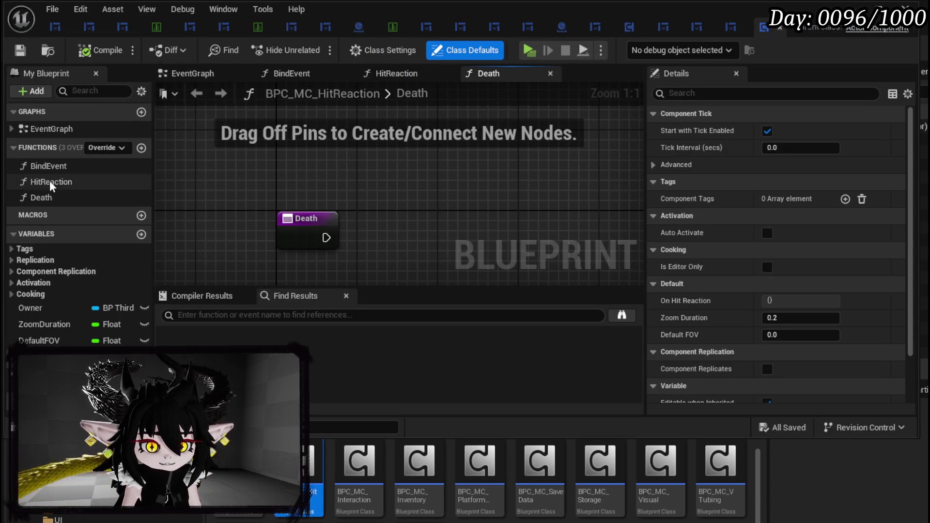
click(50, 182)
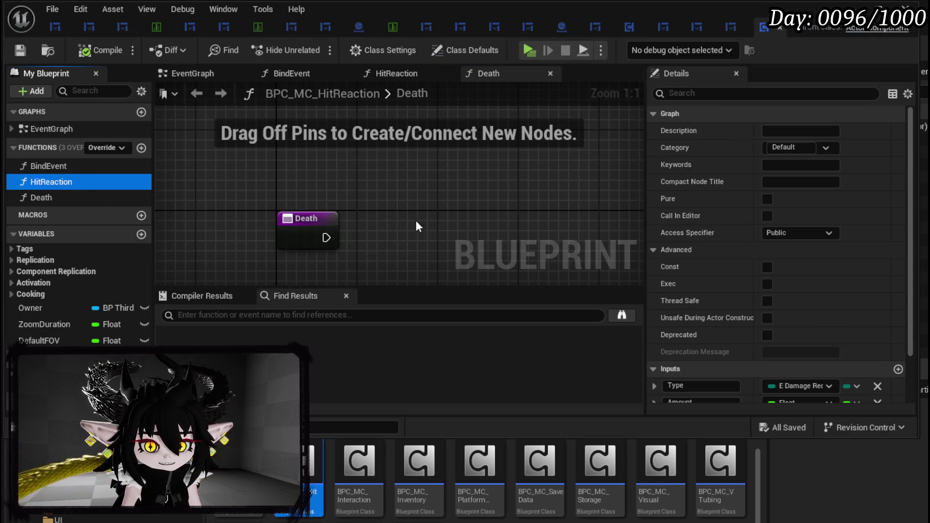
double_click(75, 182)
Step: Review the HitReaction graph's Sequence, MC Spawn System, camera zoom and sound nodes
scroll(346, 209, up, 3)
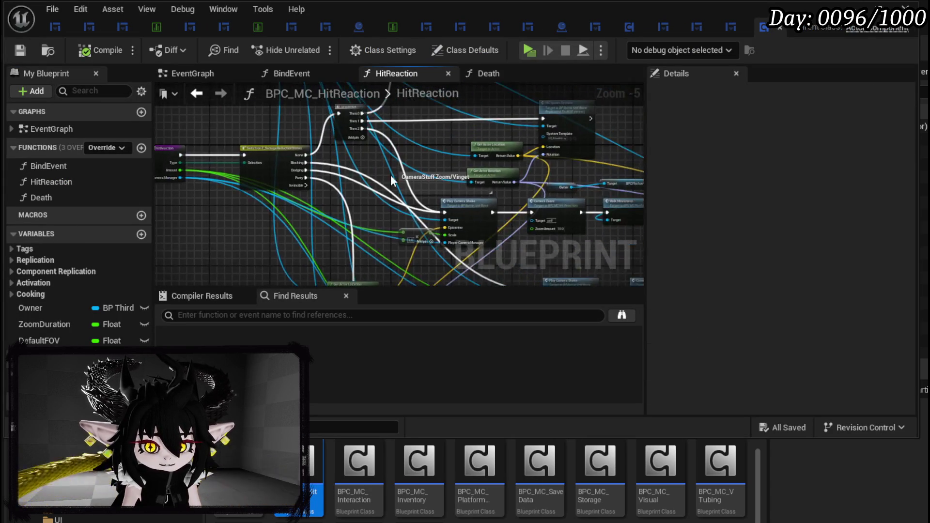
scroll(346, 210, up, 2)
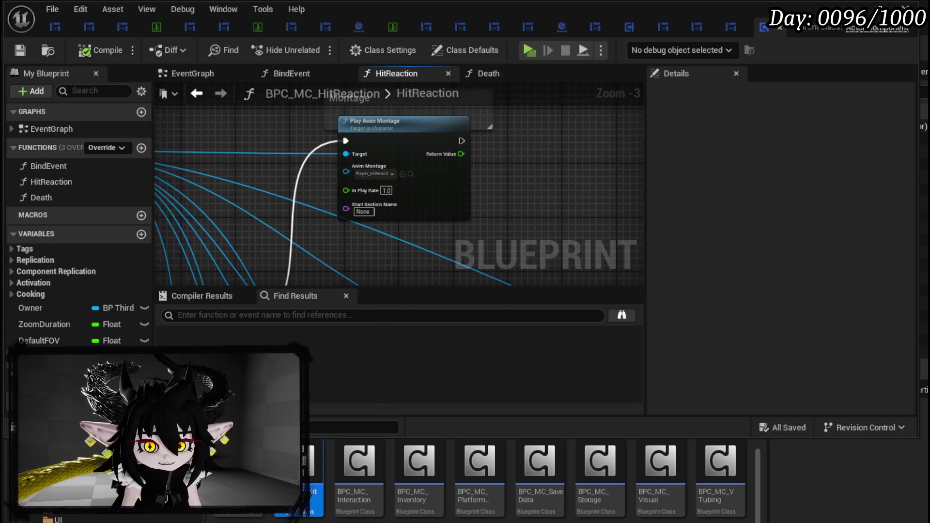
mouse_move(365, 200)
mouse_down()
mouse_move(385, 162)
mouse_move(329, 182)
mouse_move(442, 150)
mouse_move(178, 175)
mouse_move(181, 155)
mouse_move(301, 108)
mouse_move(619, 149)
mouse_move(582, 106)
mouse_up()
scroll(181, 156, down, 1)
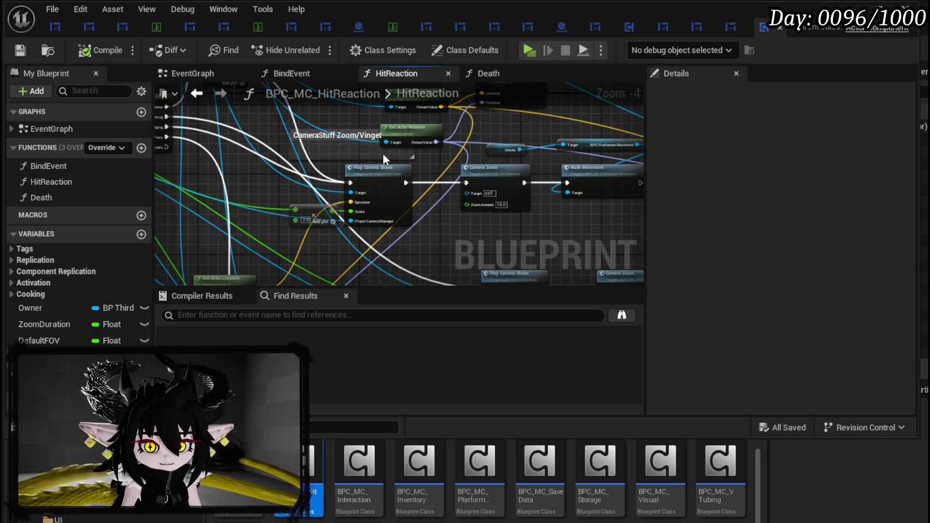
mouse_move(383, 158)
mouse_down()
mouse_move(425, 120)
mouse_move(246, 164)
mouse_move(290, 139)
mouse_up()
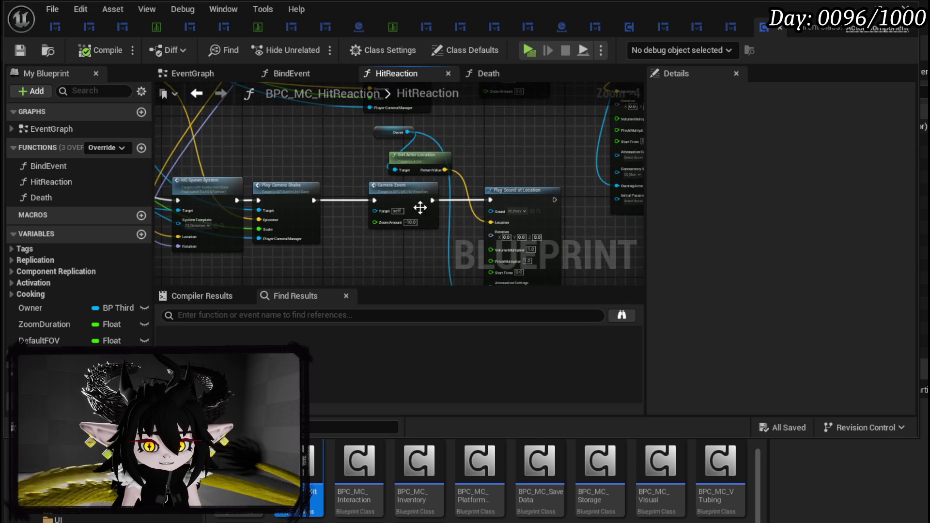
drag(420, 208, 517, 230)
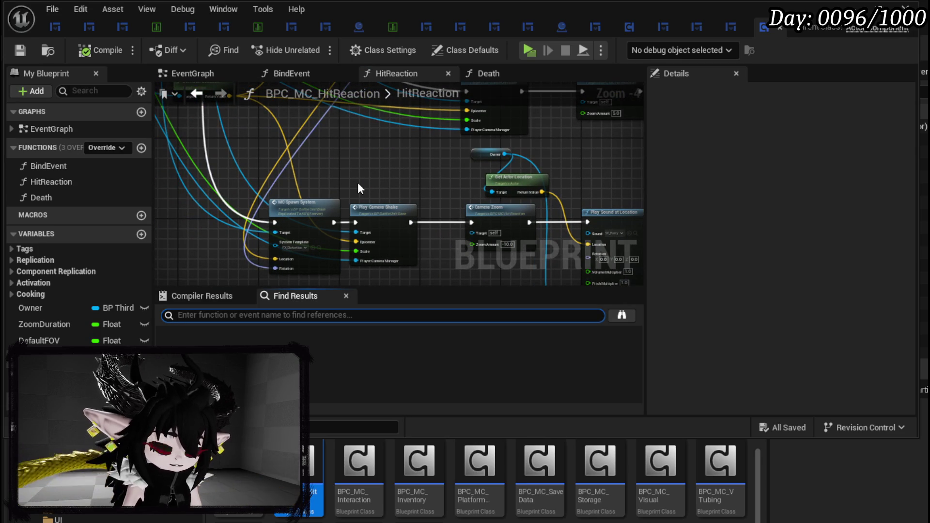
Step: Search 'Play' to jump to the Play Anim Montage node, then save and close the blueprint
text(Play)
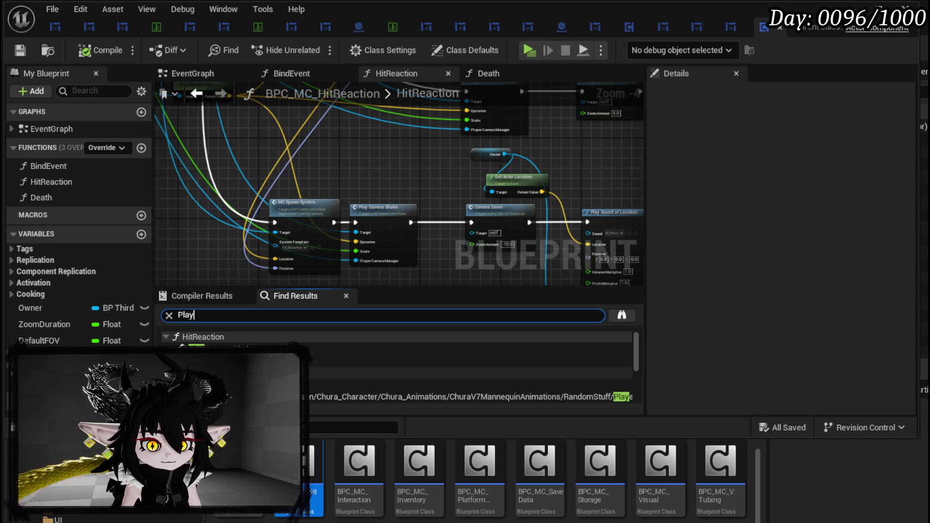
click(339, 373)
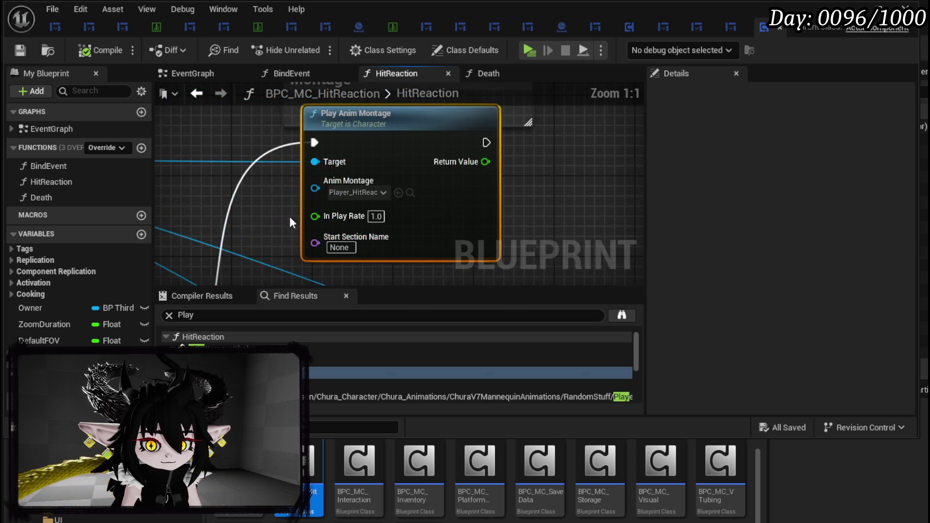
click(369, 174)
scroll(302, 192, down, 3)
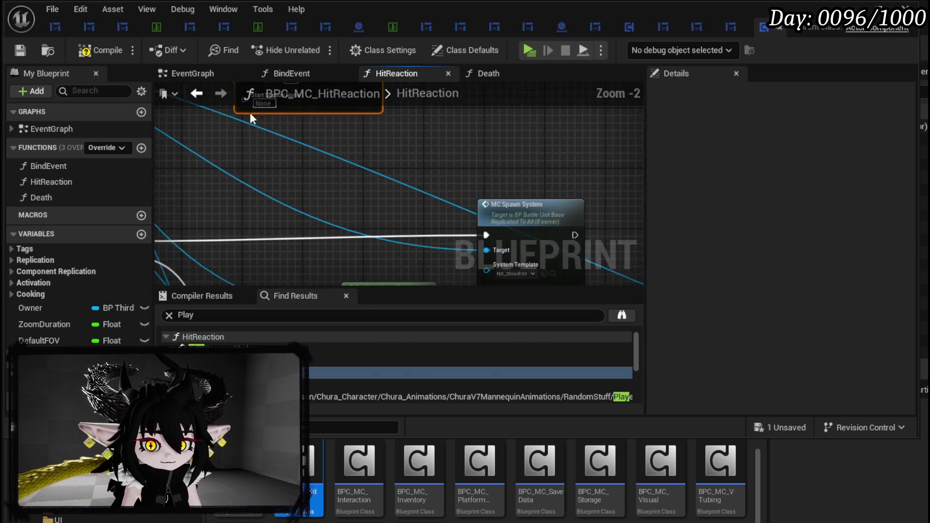
drag(405, 227, 242, 134)
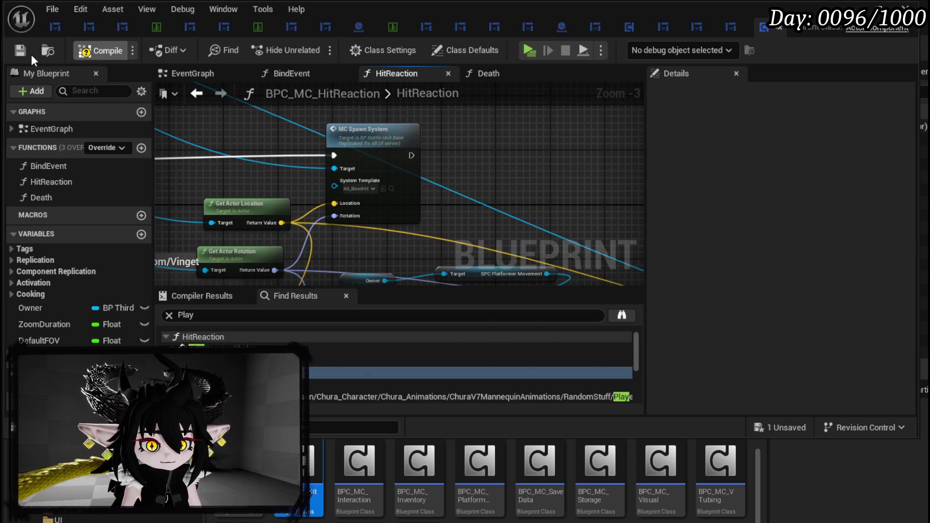
click(16, 52)
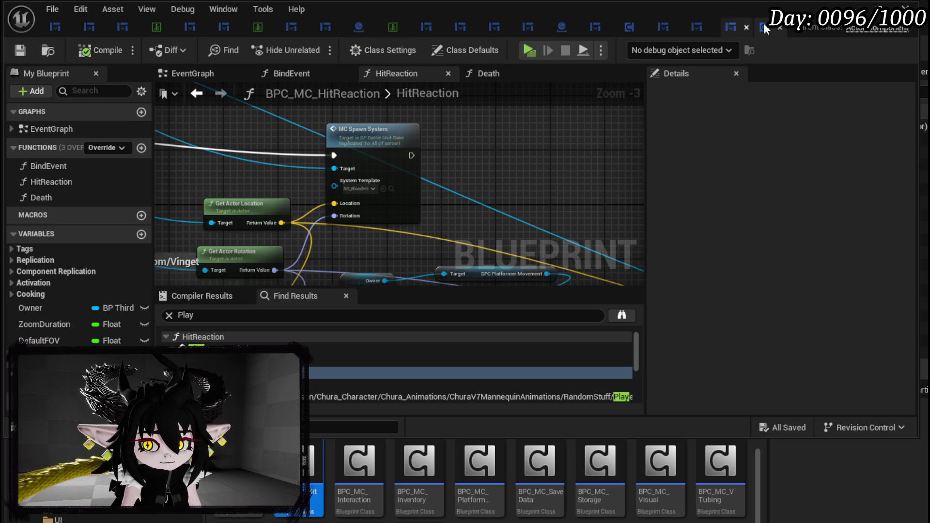
click(853, 6)
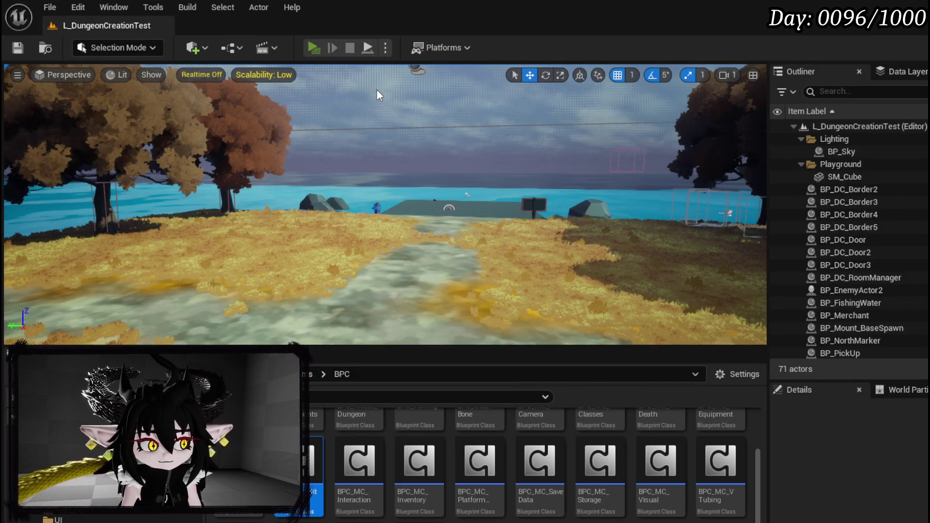
Step: Start a play test with Alt+P, reopen the in-game menu, and move the gauntlet into Black Box storage
key(alt+p)
key(Tab)
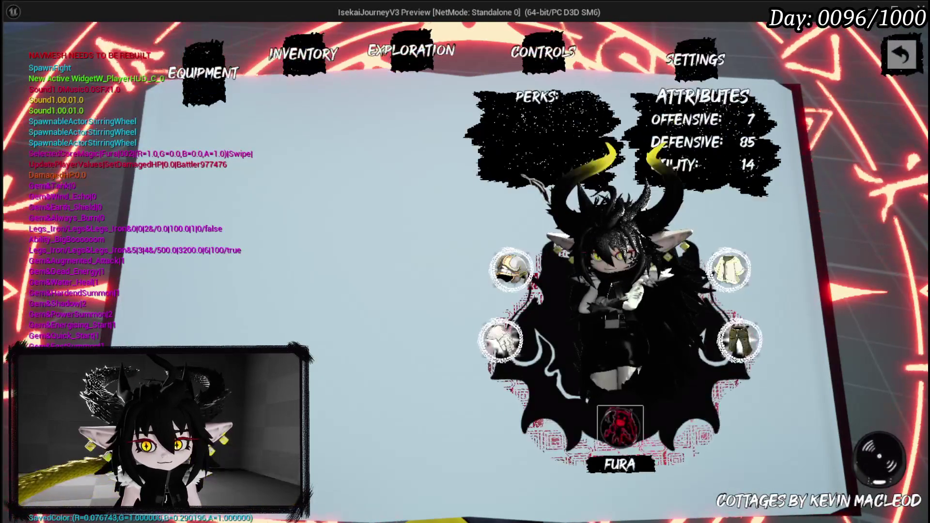
key(Tab)
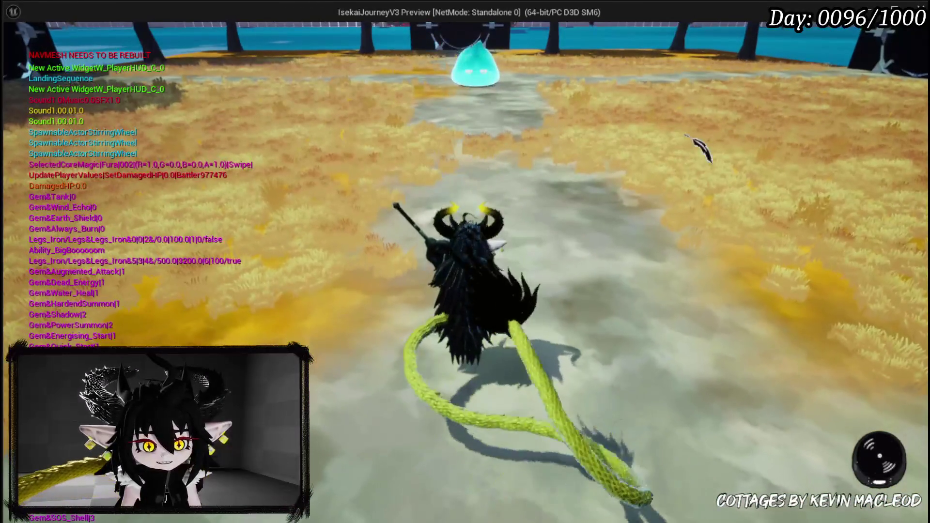
key(Tab)
key(Tab)
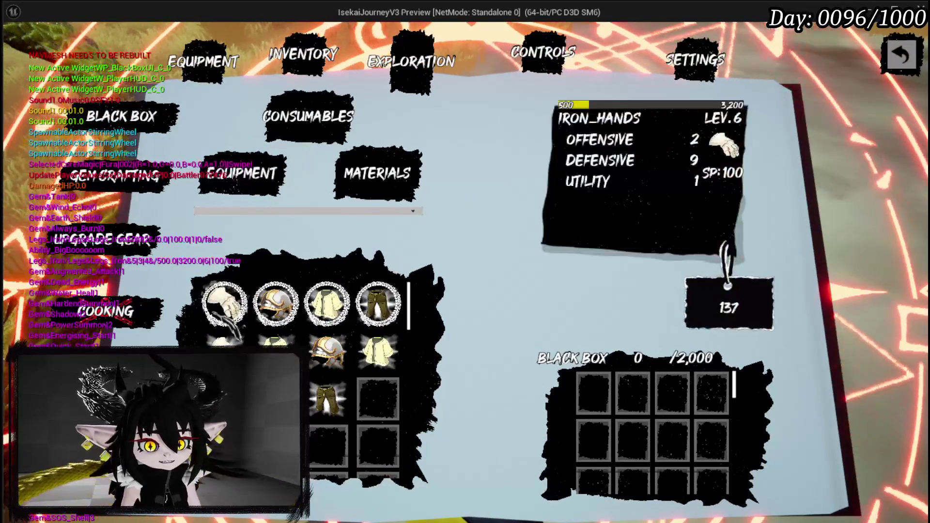
click(228, 310)
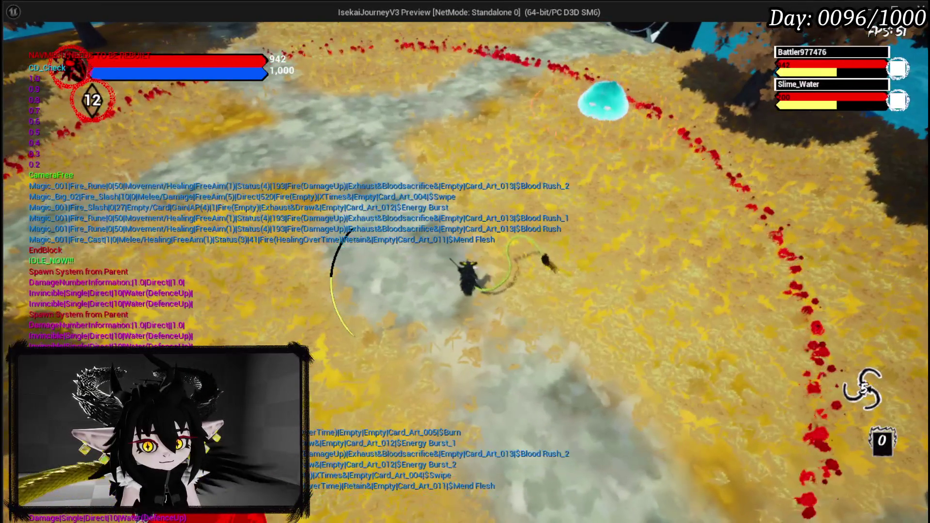
Step: Block the Slime_Water attack, then stop the play test and save the changed packages
key(space)
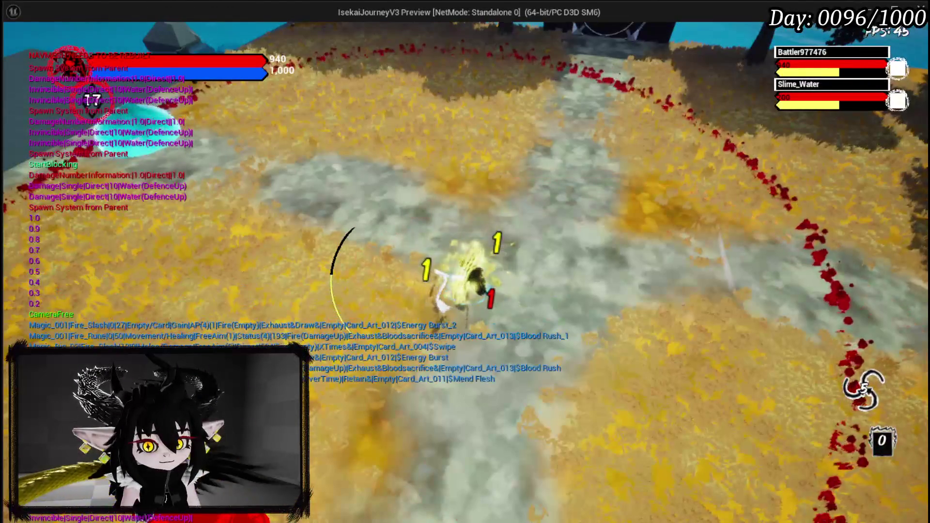
key(Escape)
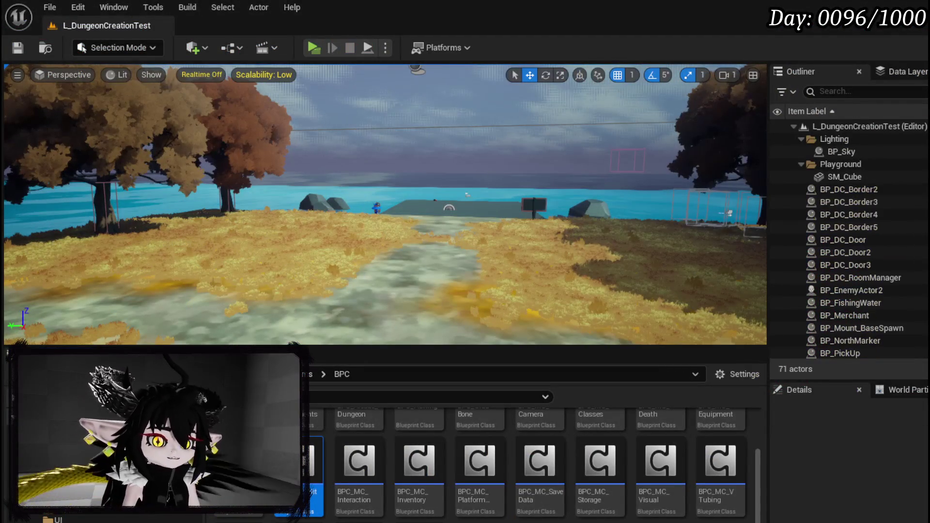
key(ctrl+s)
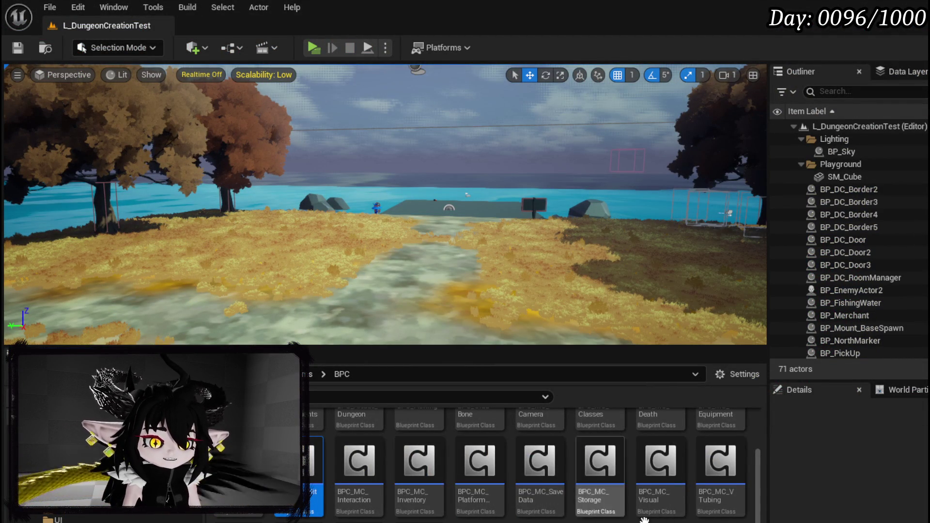
Step: Open DT_BattlerInfo from the CombatSystem DataBase folder and select the Slime_Water|Elite row
scroll(96, 514, up, 5)
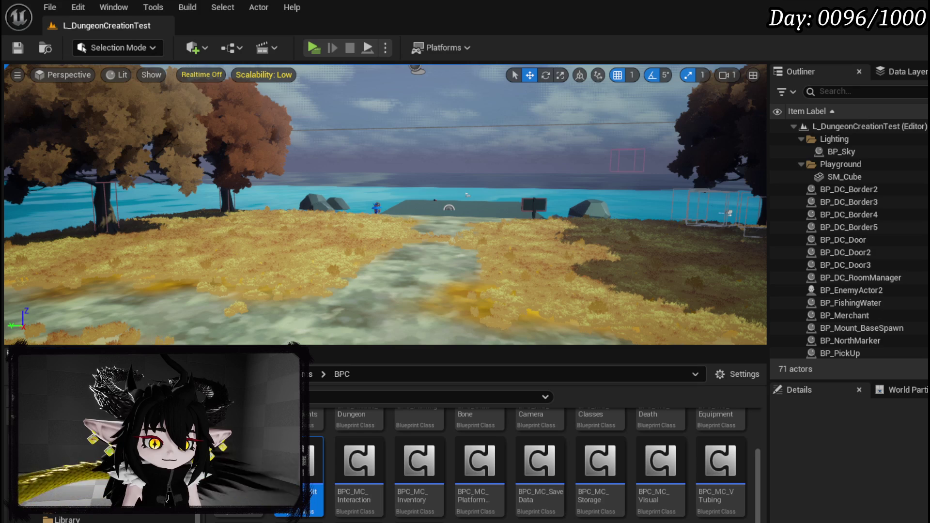
click(97, 484)
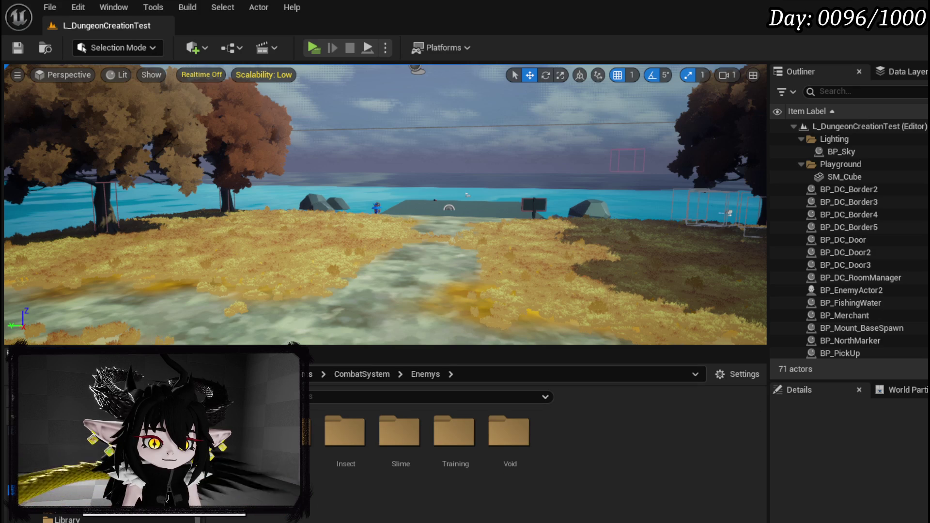
click(97, 472)
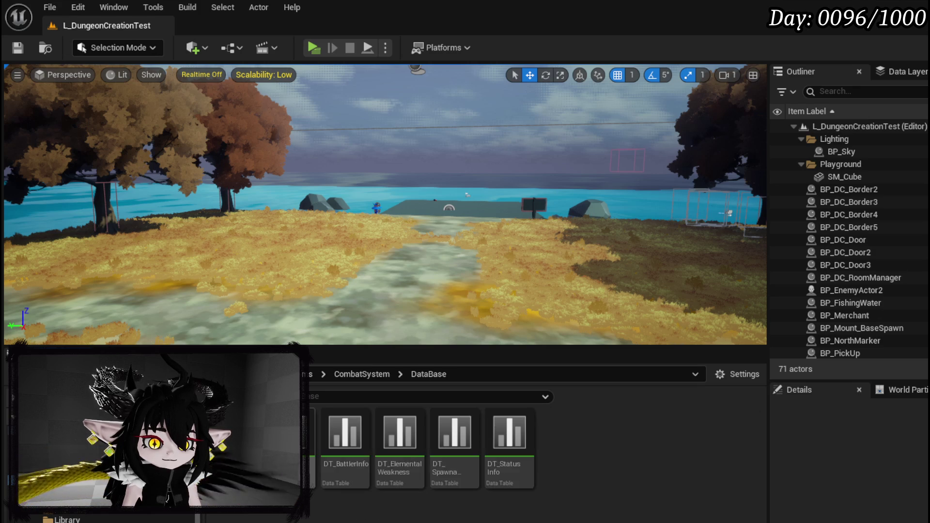
double_click(355, 478)
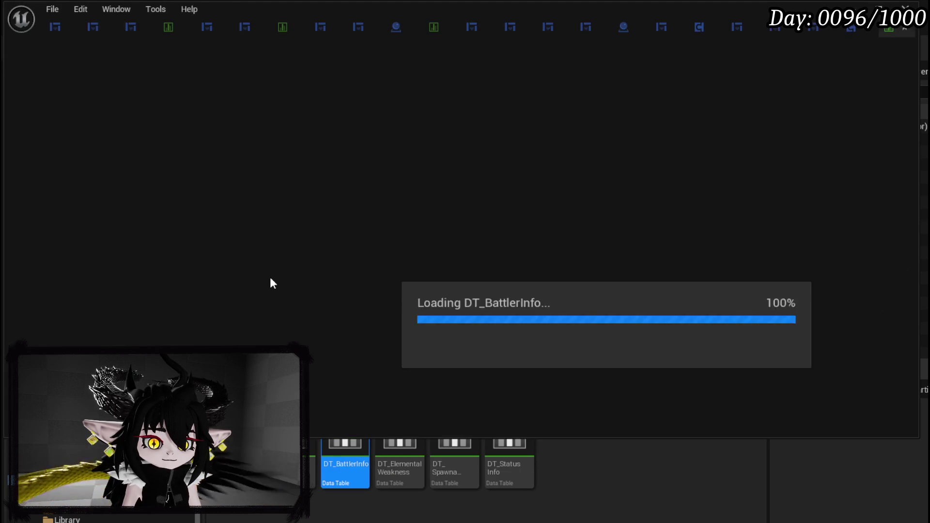
scroll(92, 224, down, 5)
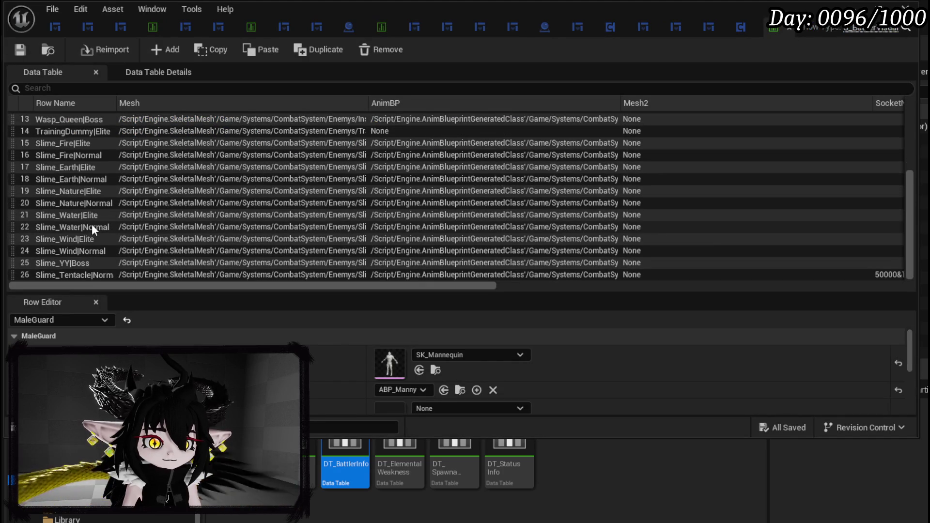
click(83, 216)
Step: Change the attack string's Marker from 0.3 to 0.7, save, and close the table
scroll(533, 373, down, 5)
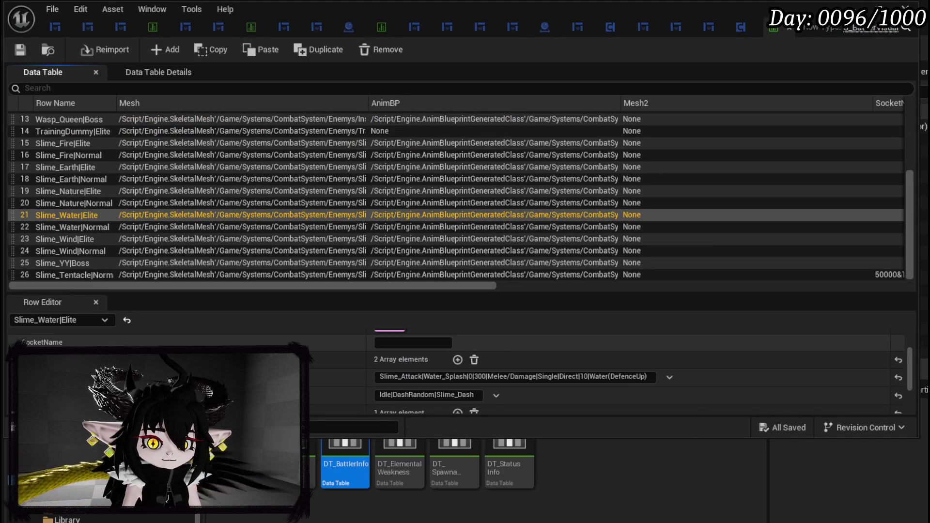
scroll(462, 352, down, 3)
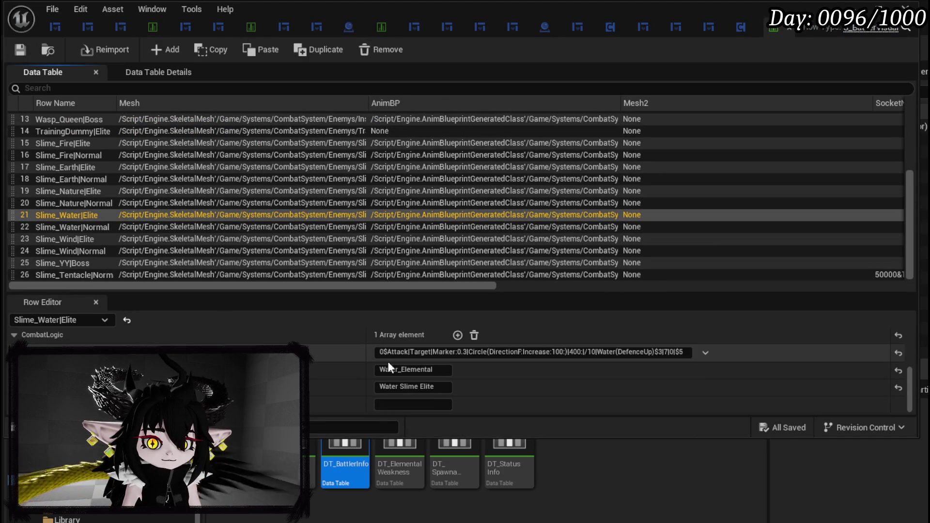
click(464, 351)
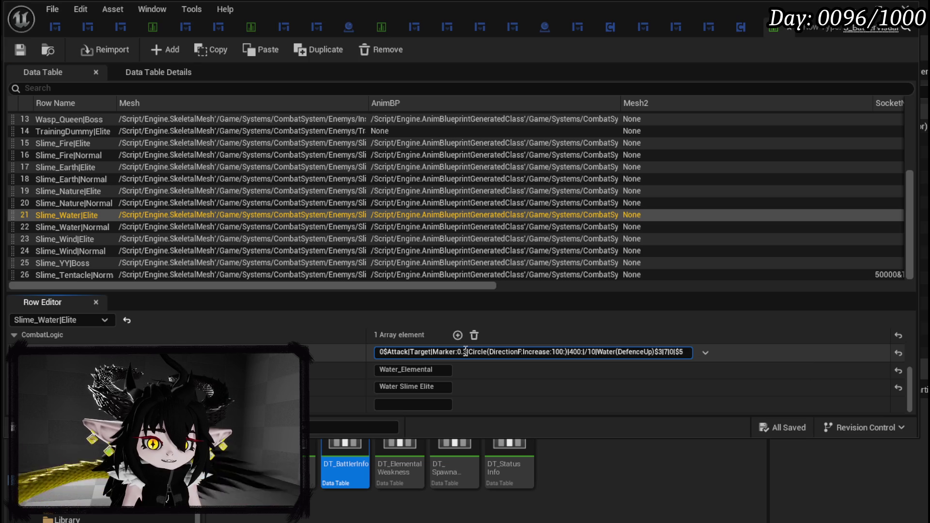
key(Delete)
text(7)
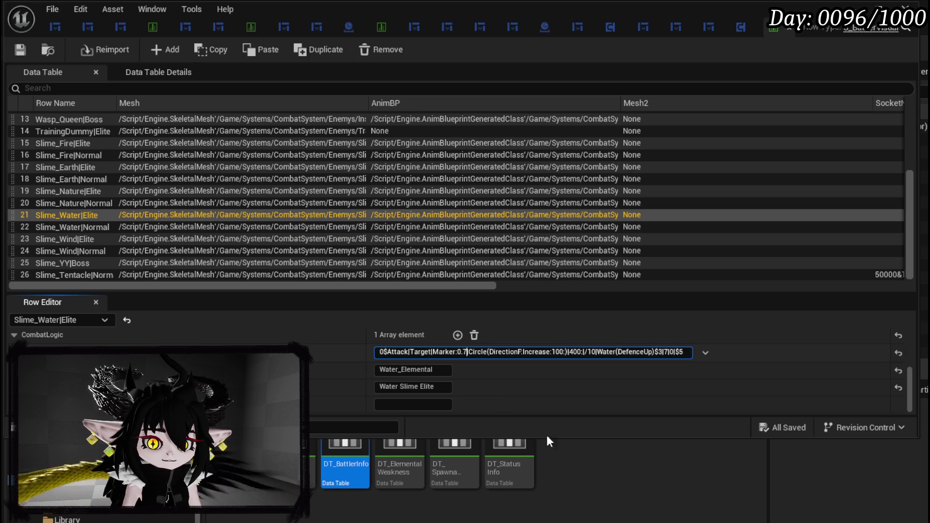
click(21, 42)
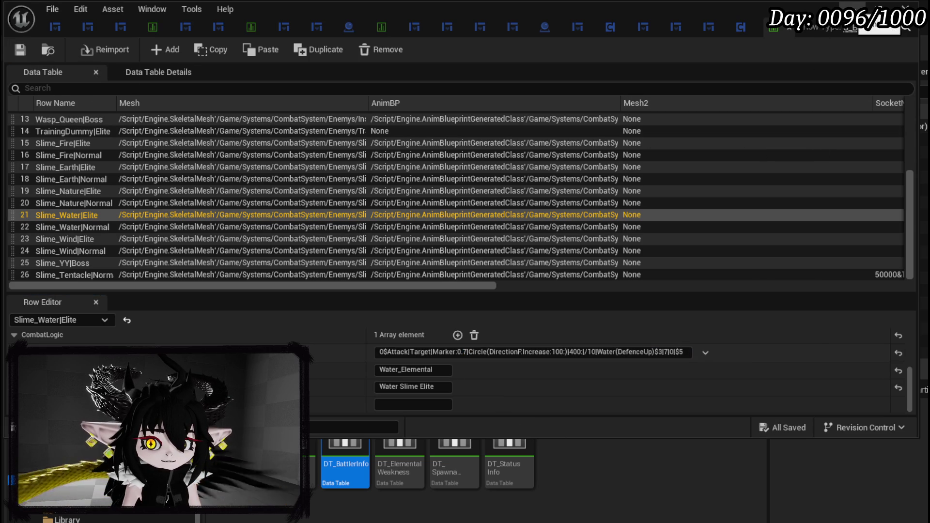
click(905, 8)
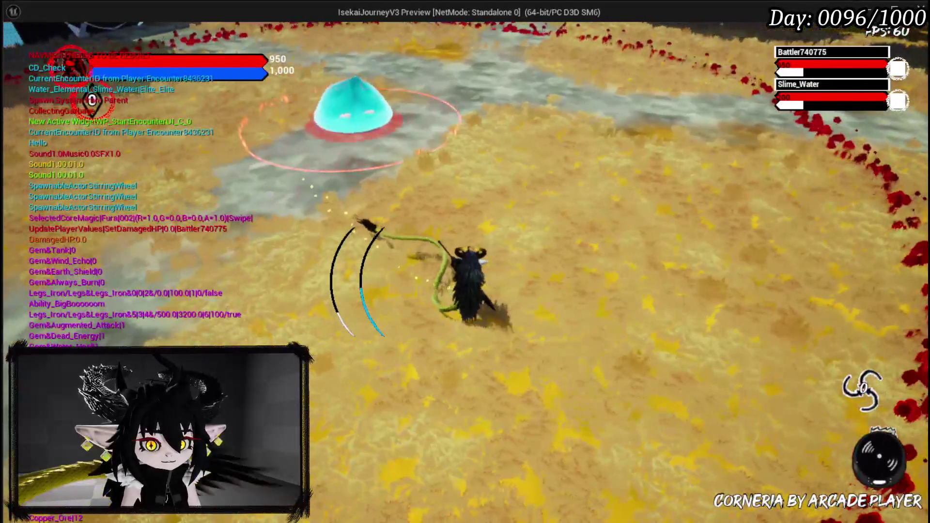
Step: Block the slime's area attack, reposition the character, then stop the test and save L_DungeonCreationTest
key(space)
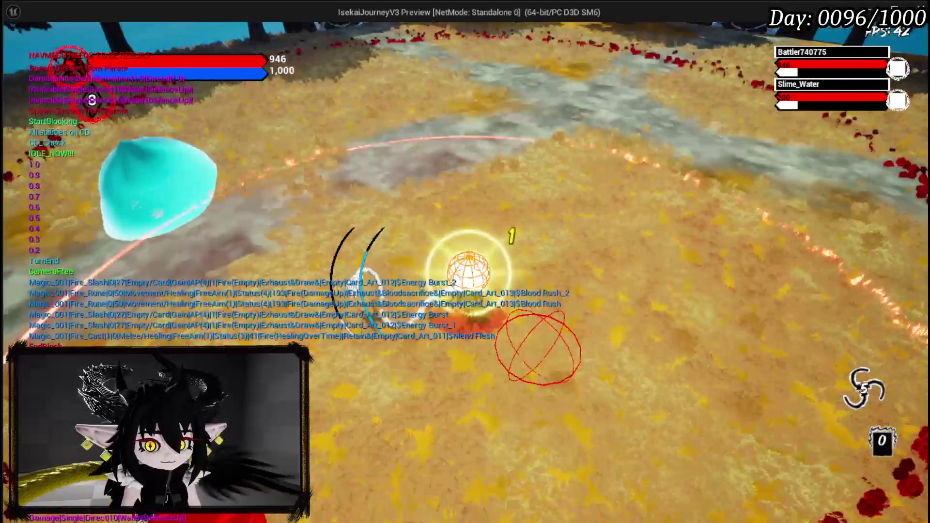
key(w)
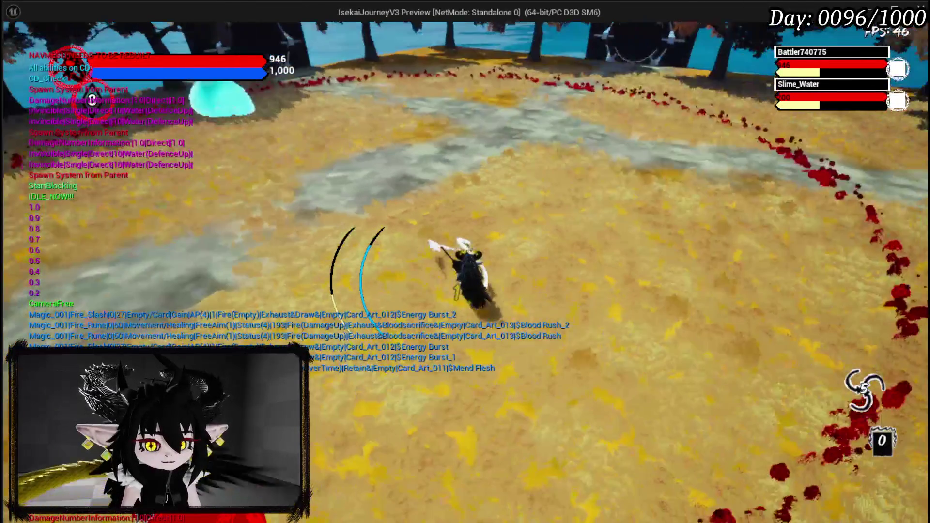
key(a)
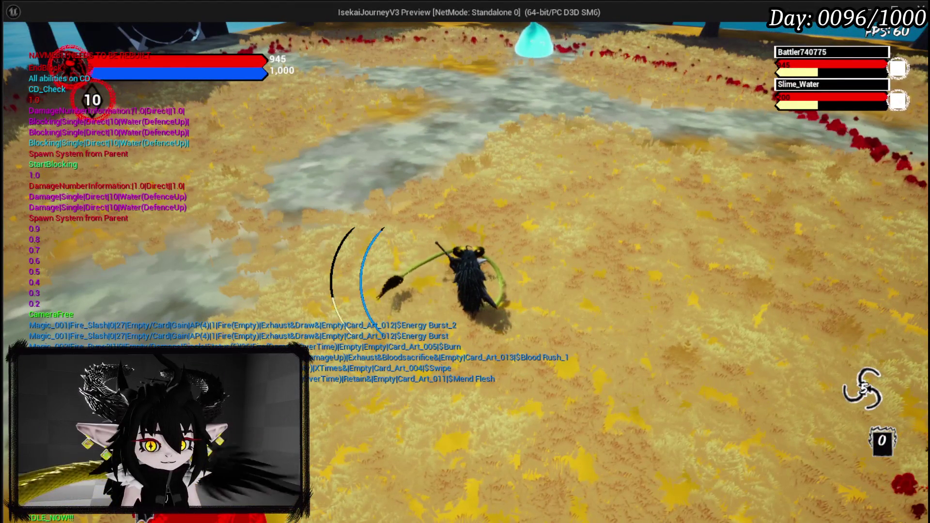
key(Escape)
key(ctrl+s)
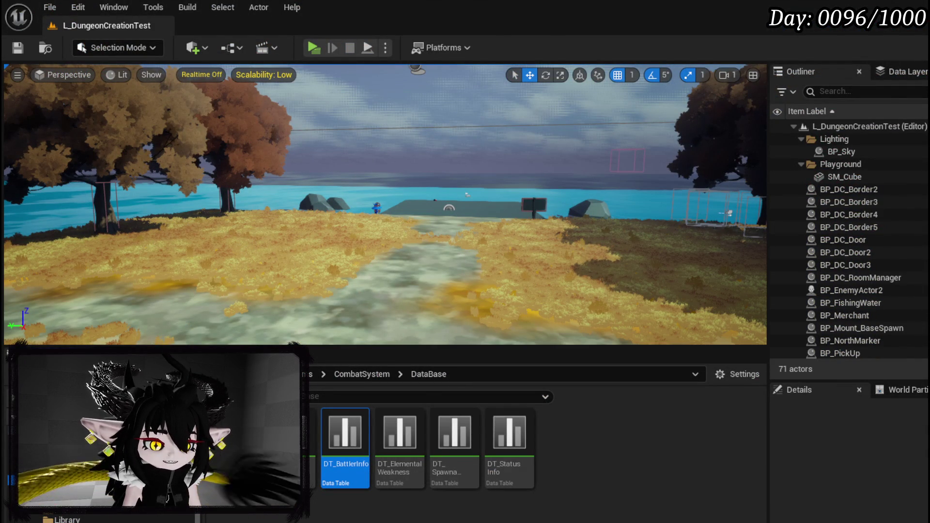
Step: Remove one execution output pin from the HitReaction Sequence node and compile and save
key(alt+Tab)
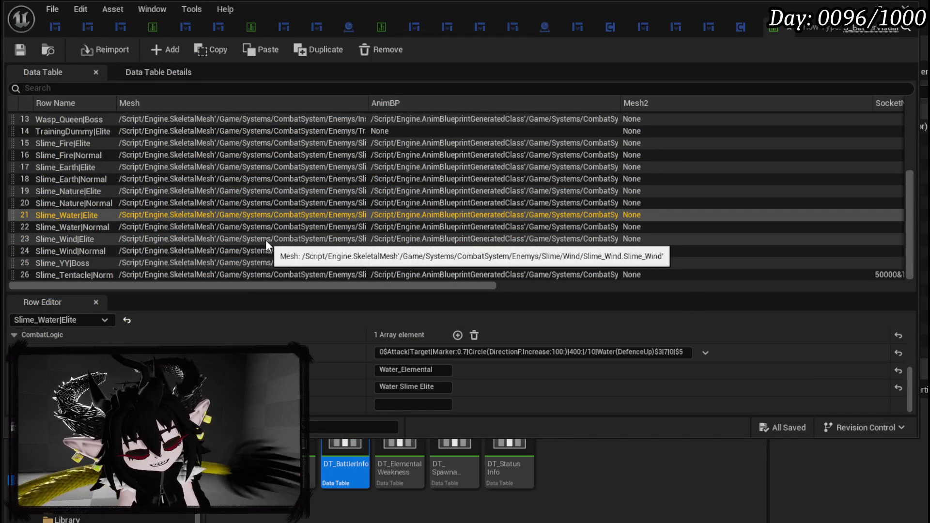
click(737, 35)
scroll(597, 204, down, 1)
mouse_move(227, 205)
mouse_down()
mouse_move(310, 201)
mouse_move(401, 169)
mouse_move(403, 182)
mouse_up()
scroll(412, 181, up, 2)
right_click(412, 171)
right_click(397, 175)
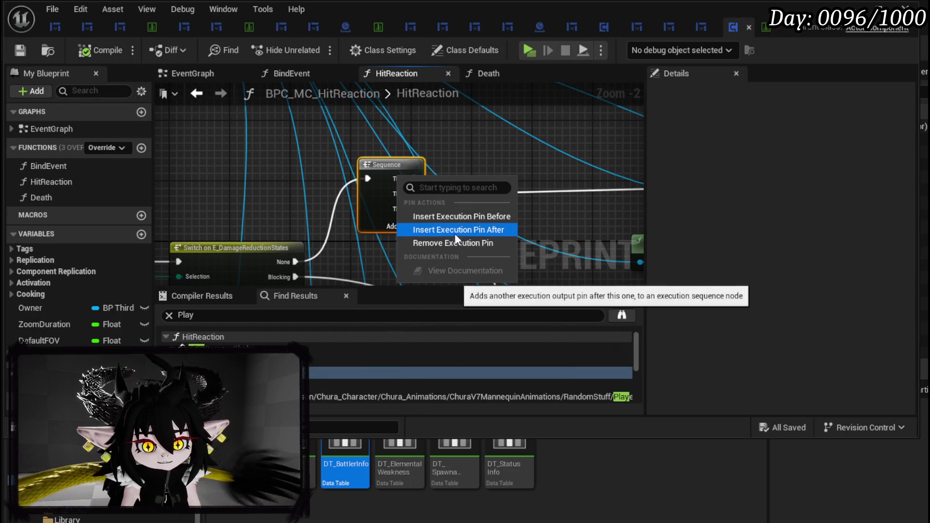
click(457, 242)
mouse_move(541, 211)
mouse_down()
mouse_move(445, 138)
mouse_move(468, 124)
mouse_move(519, 132)
mouse_up()
scroll(448, 139, down, 1)
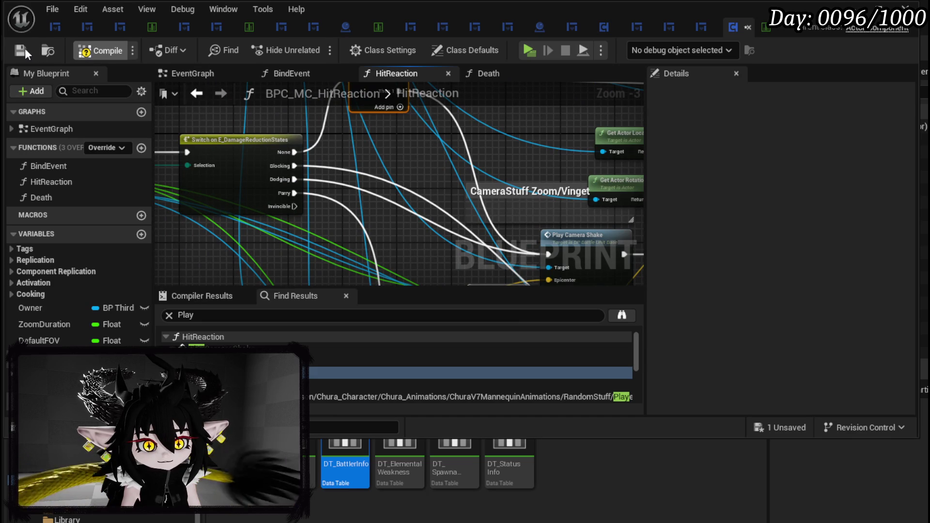
click(23, 48)
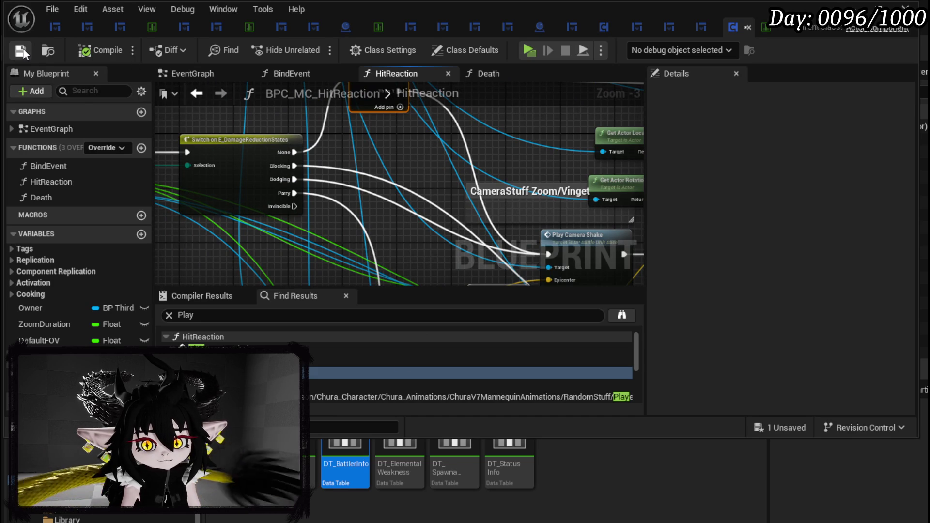
Step: Locate the Walk Movement call in HitReaction and open its WalkMovement graph
drag(493, 155, 241, 112)
mouse_move(507, 159)
mouse_down()
mouse_move(434, 162)
mouse_move(562, 167)
mouse_up()
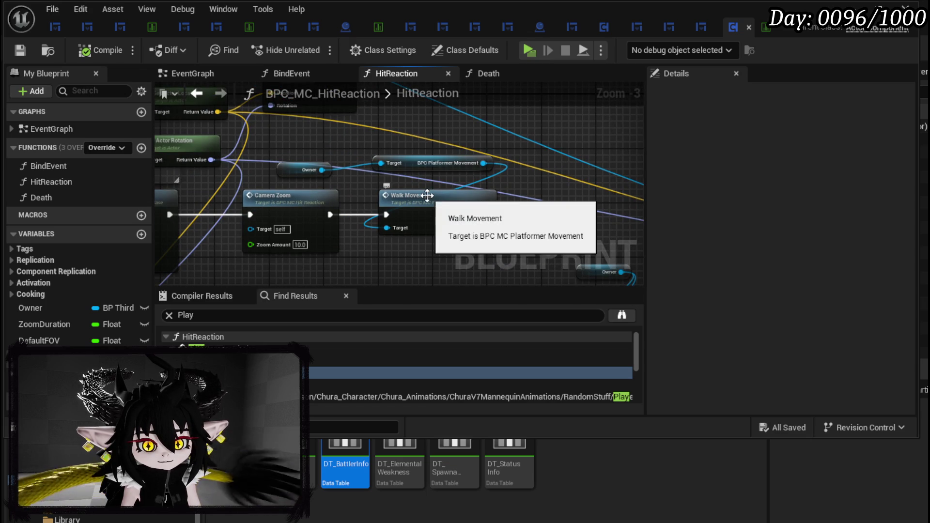
mouse_move(412, 194)
mouse_down()
mouse_move(628, 194)
mouse_move(420, 183)
mouse_move(452, 196)
mouse_move(276, 160)
mouse_move(253, 141)
mouse_move(234, 142)
mouse_move(375, 176)
mouse_up()
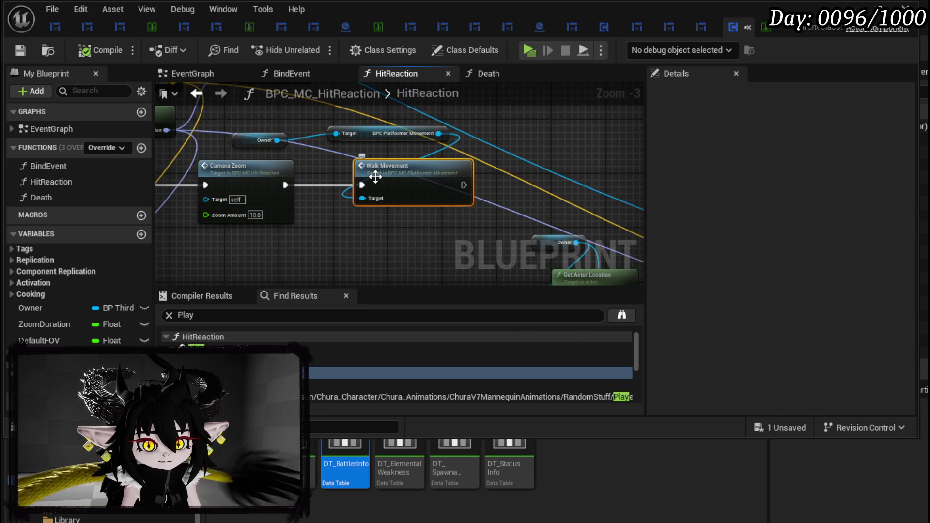
double_click(375, 177)
scroll(368, 182, down, 3)
scroll(324, 181, up, 3)
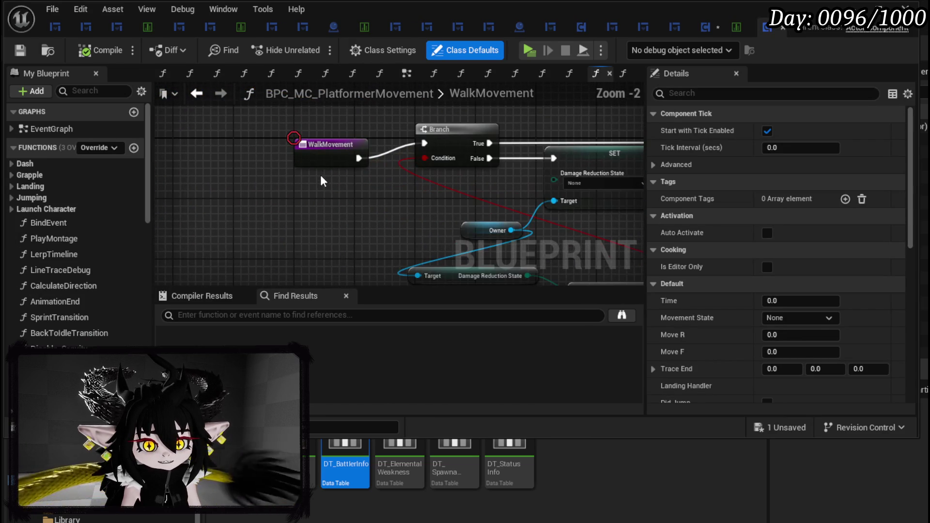
Step: Inspect the WalkMovement graph's arm length, timer, Branch and Max Walk Speed nodes, then open ResetMovement
click(316, 156)
scroll(353, 168, down, 2)
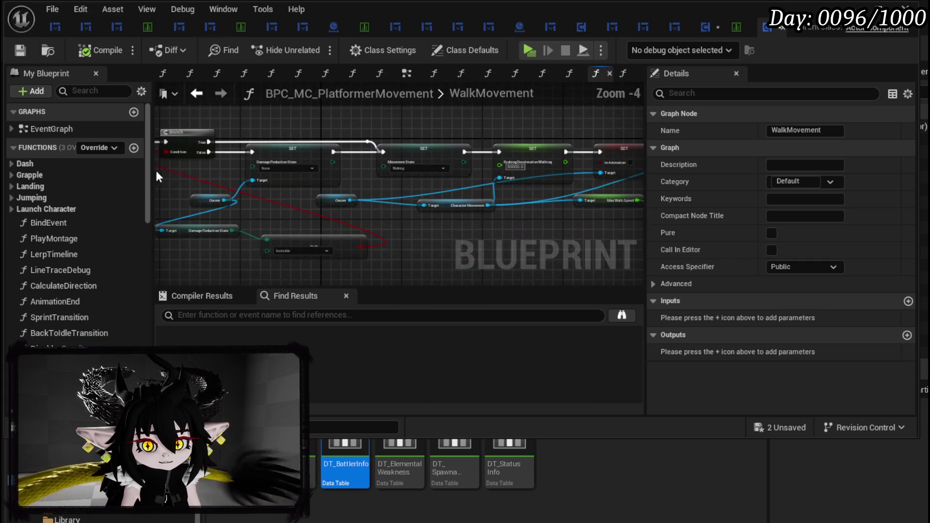
drag(539, 202, 233, 199)
scroll(408, 192, up, 2)
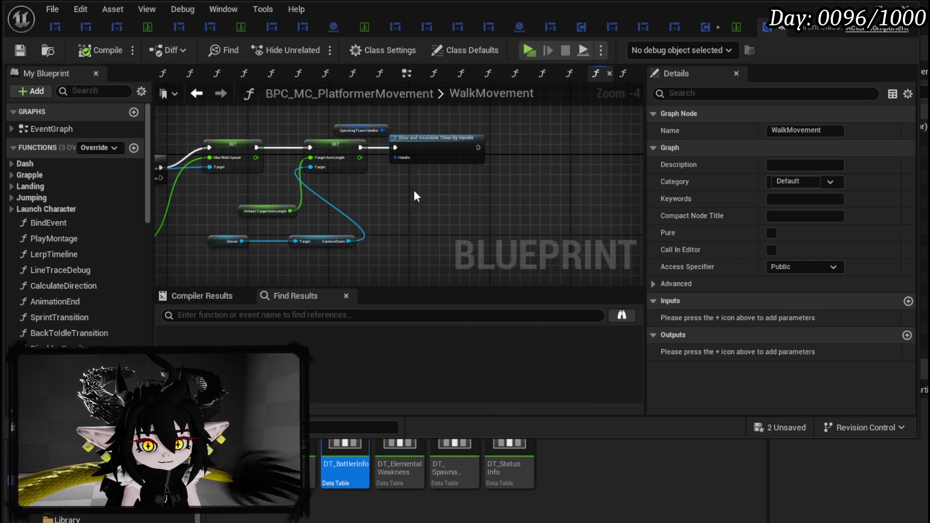
scroll(416, 193, down, 2)
drag(417, 189, 613, 203)
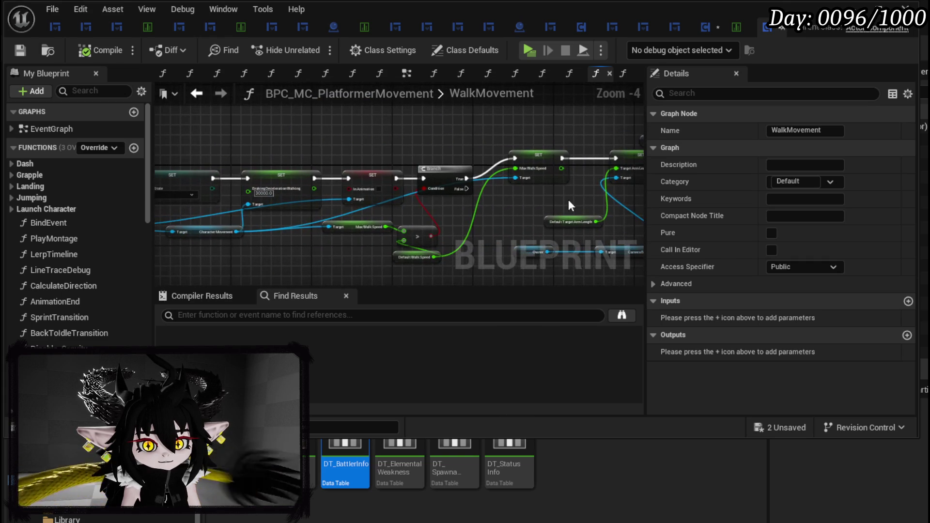
drag(376, 216, 652, 187)
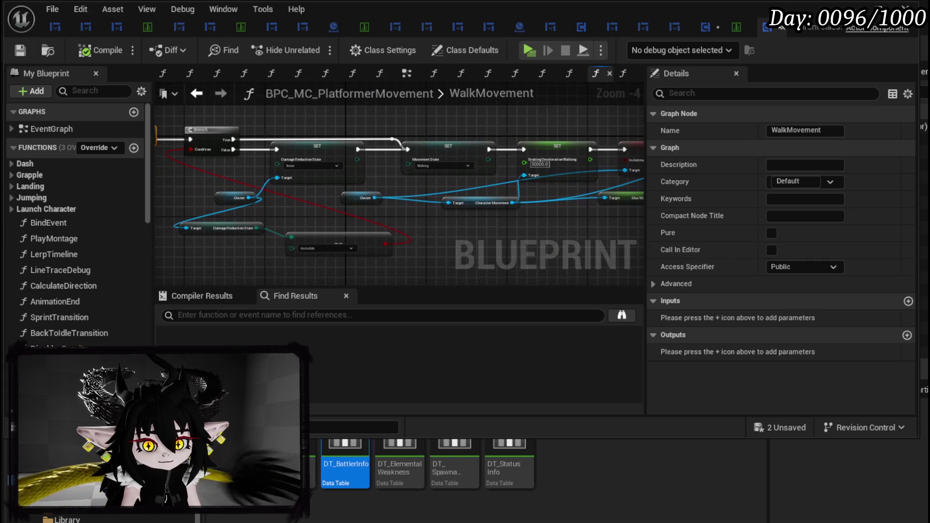
click(195, 93)
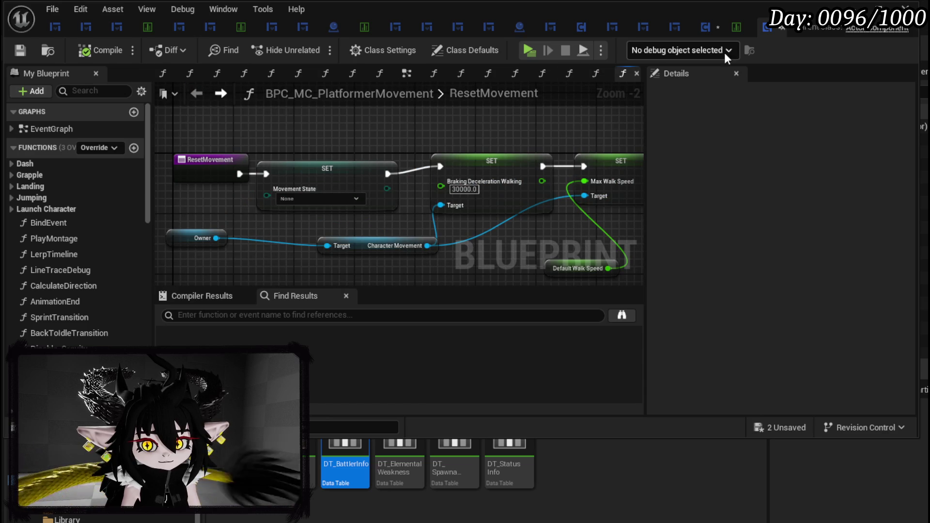
Step: Compile BPC_MC_HitReaction, then return to the PlatformerMovement blueprint and save it
click(706, 28)
mouse_move(354, 190)
mouse_down()
mouse_move(499, 212)
mouse_move(565, 210)
mouse_move(495, 212)
mouse_up()
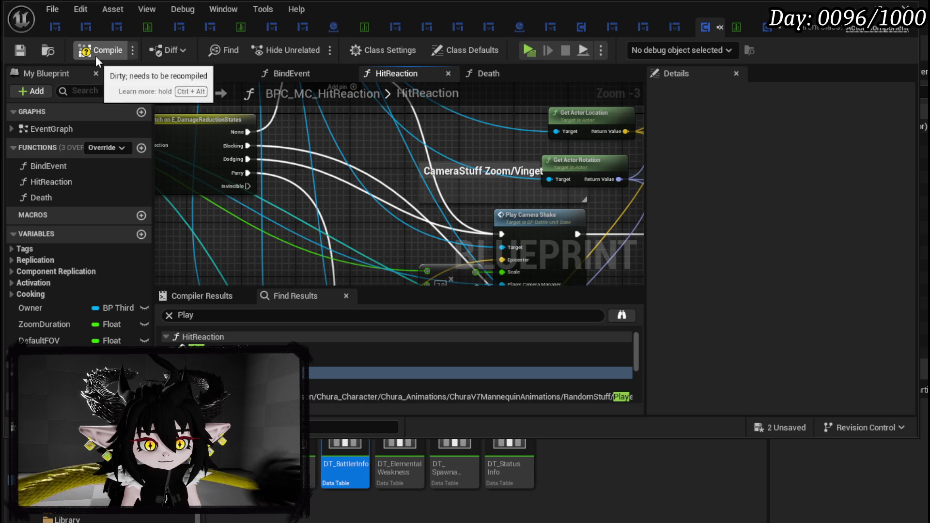
click(20, 50)
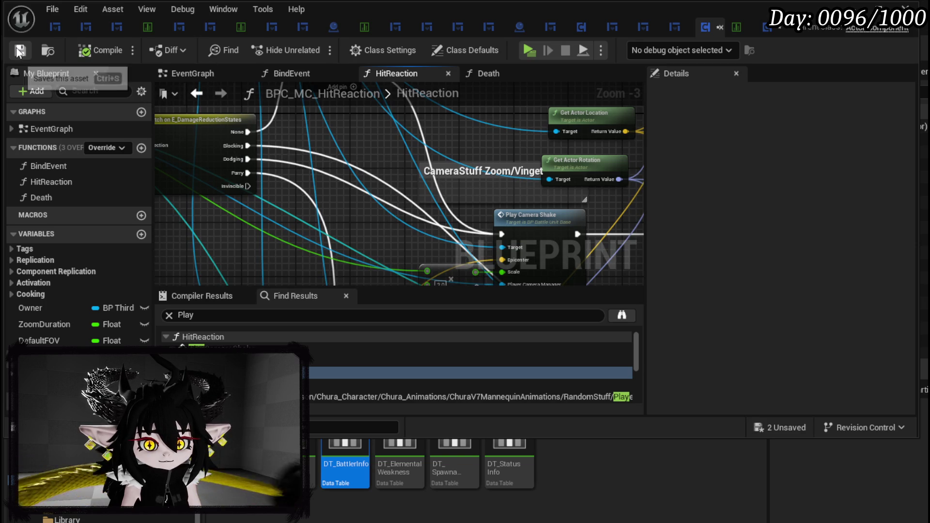
mouse_move(383, 97)
mouse_down()
mouse_move(380, 189)
mouse_move(291, 237)
mouse_move(529, 140)
mouse_move(511, 154)
mouse_up()
click(767, 29)
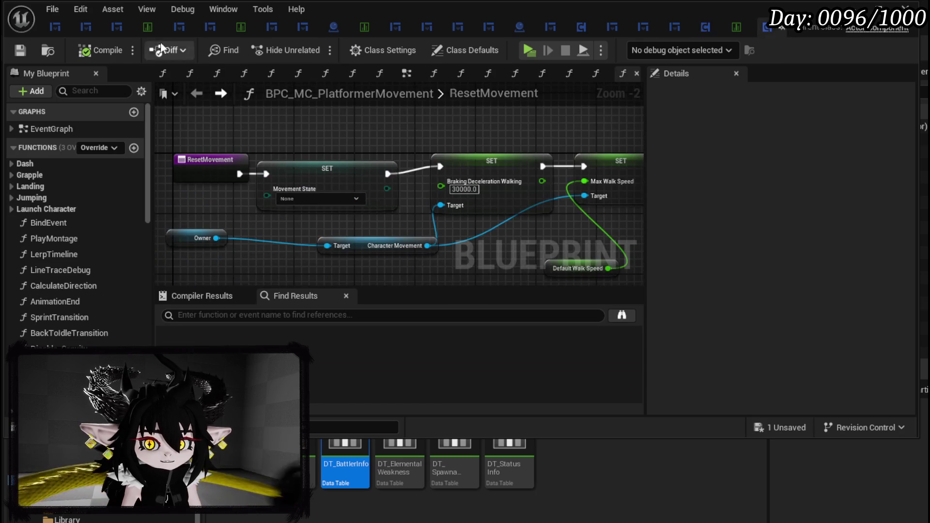
click(20, 50)
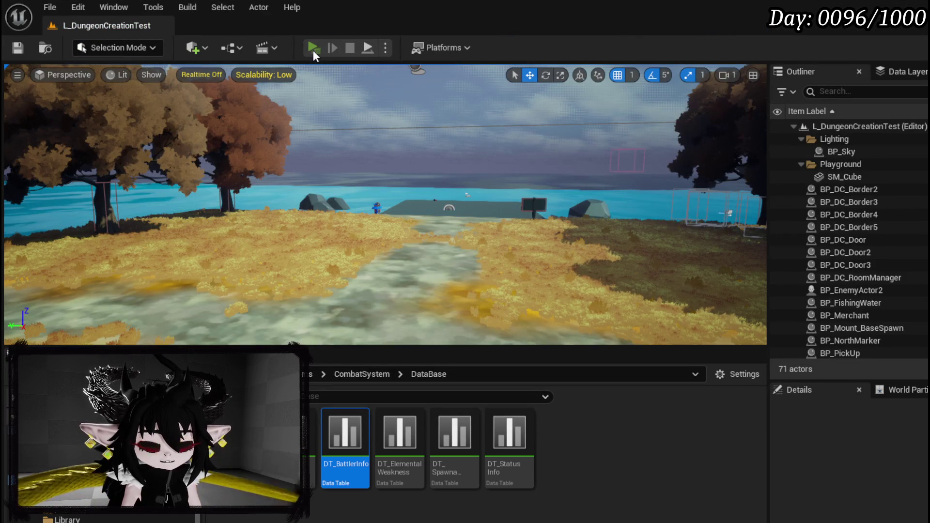
Step: Play the level, block and move around while fighting Slime_Water, then stop and save all
click(312, 49)
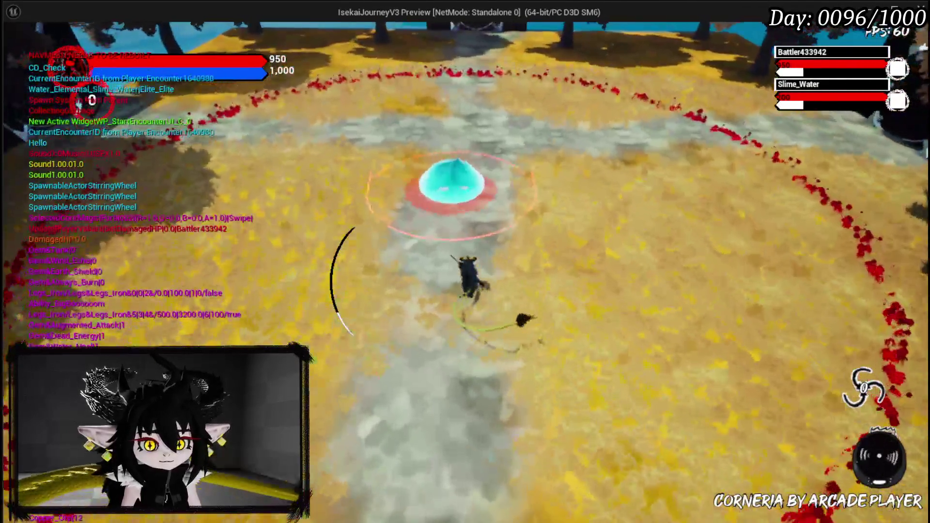
key(w)
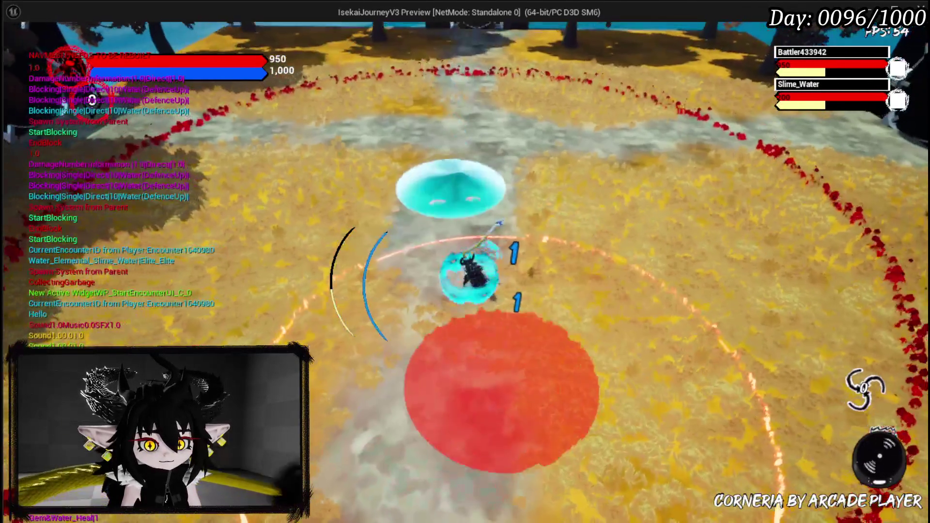
key(w)
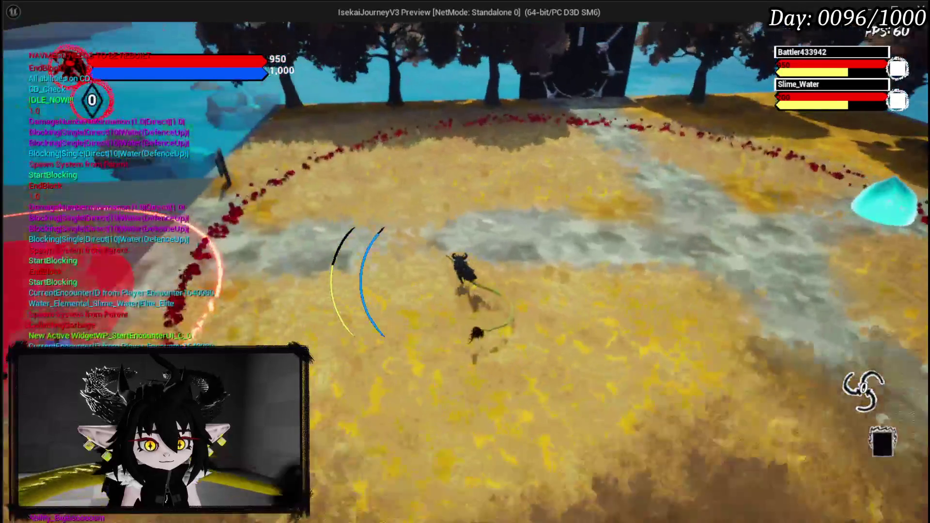
key(w)
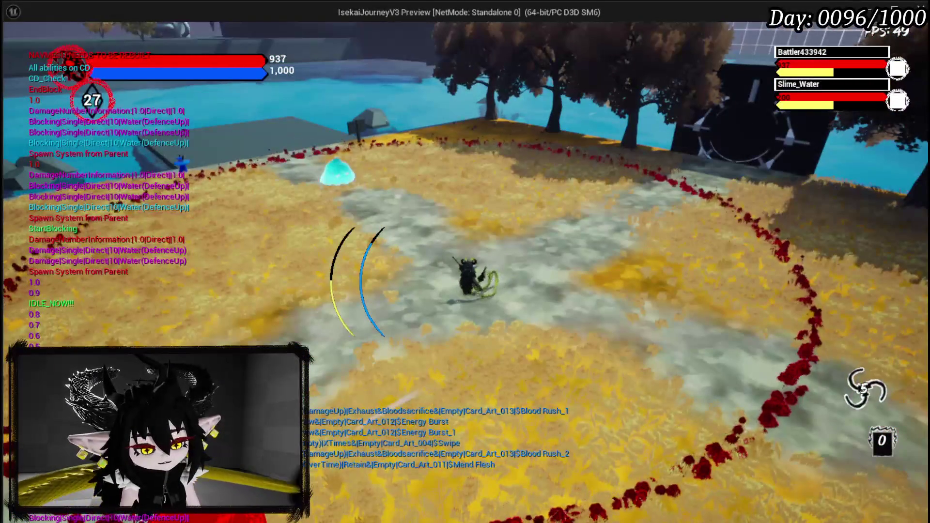
key(Escape)
click(17, 48)
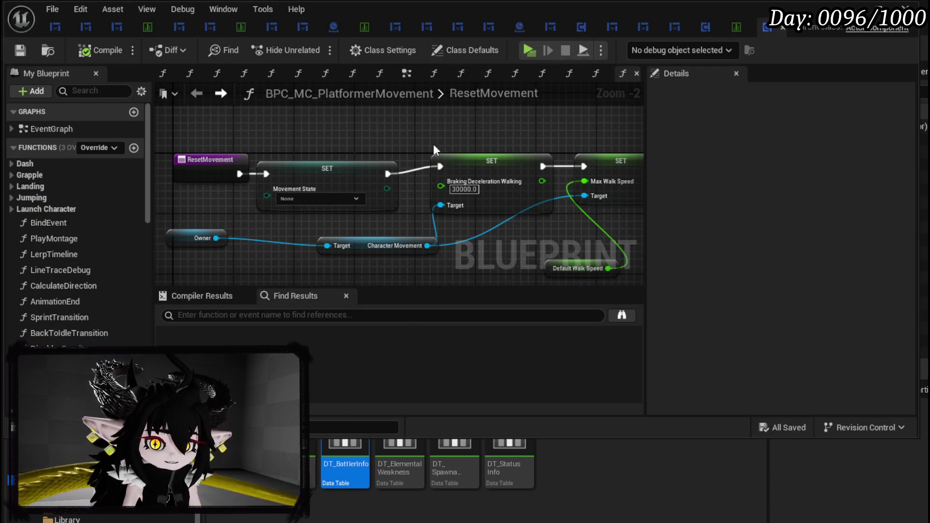
Step: In DT_BattlerInfo, edit the Slime_Water|Elite CombatLogic string to Marker:0.5 and save
click(734, 27)
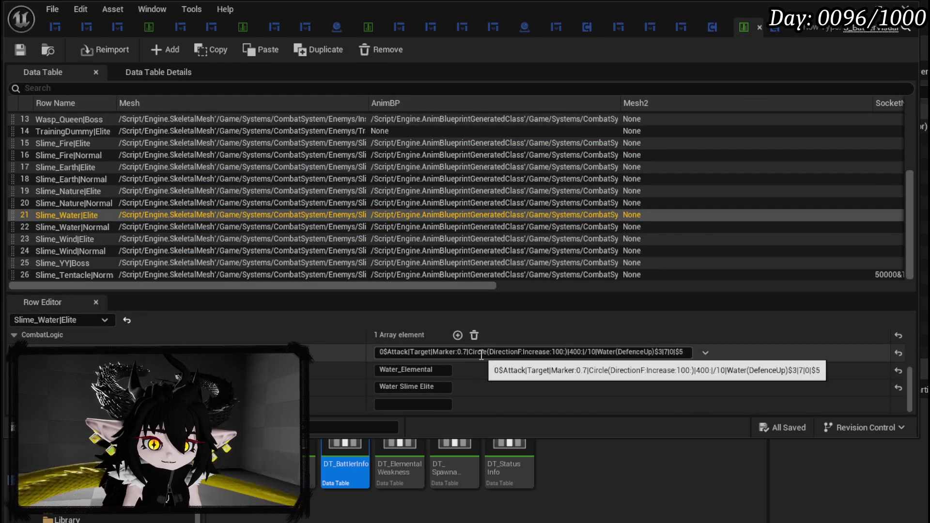
double_click(463, 352)
text(5)
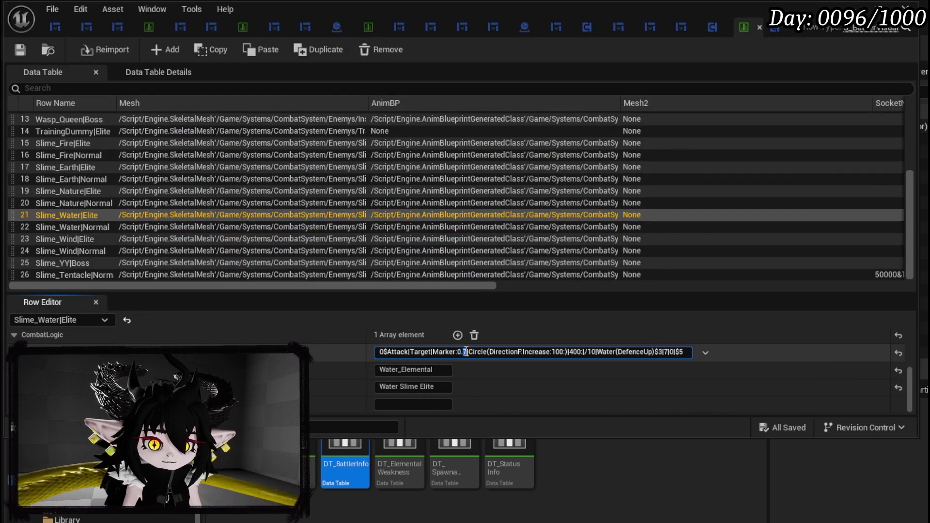
click(21, 51)
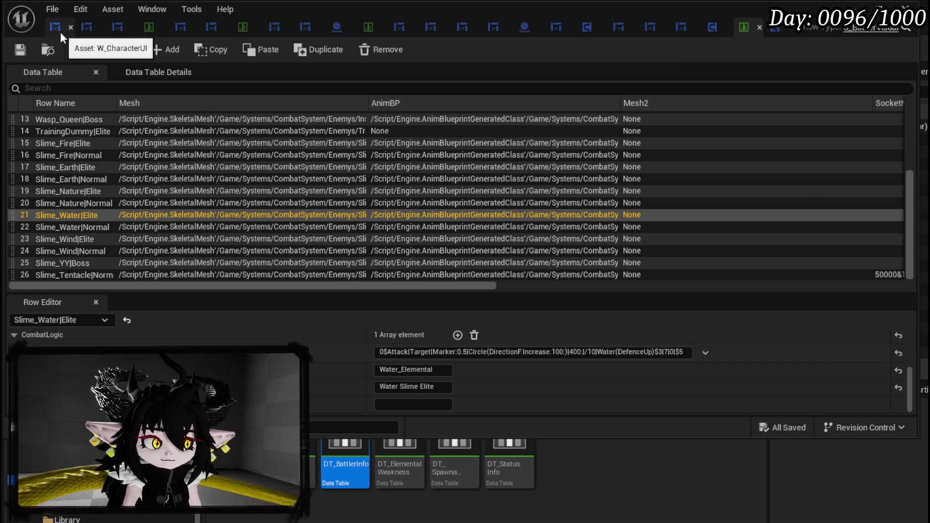
Step: Close DT_BattlerInfo, browse the BPC folder, then open ThirdPerson > Blueprints in the content browser
click(853, 6)
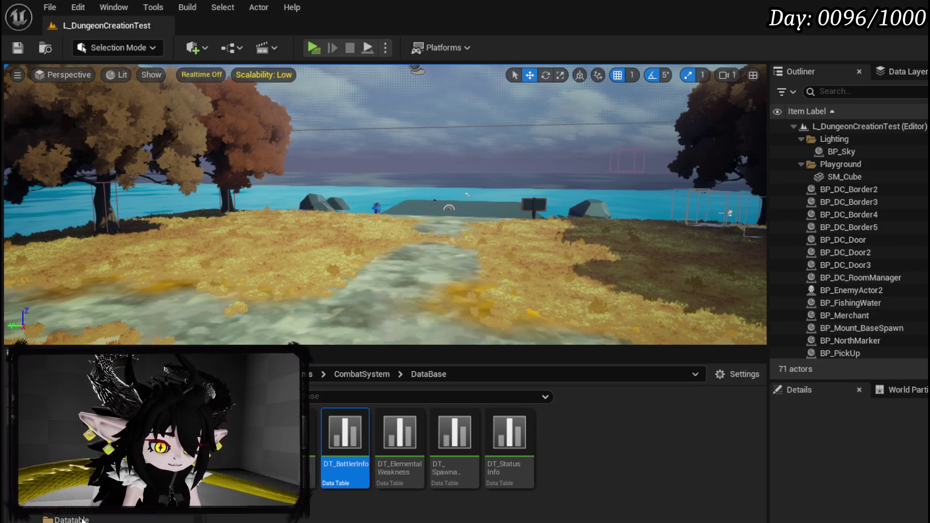
click(83, 520)
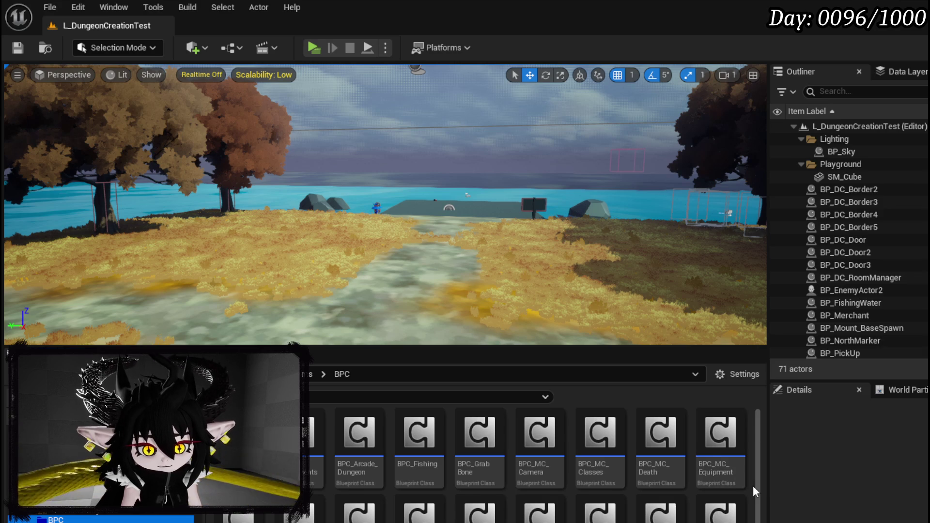
scroll(753, 486, down, 1)
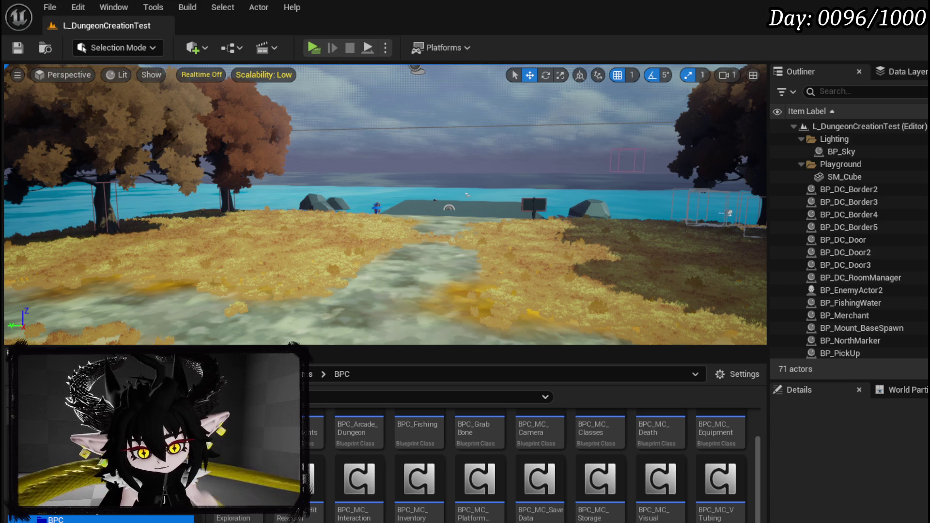
scroll(97, 460, down, 3)
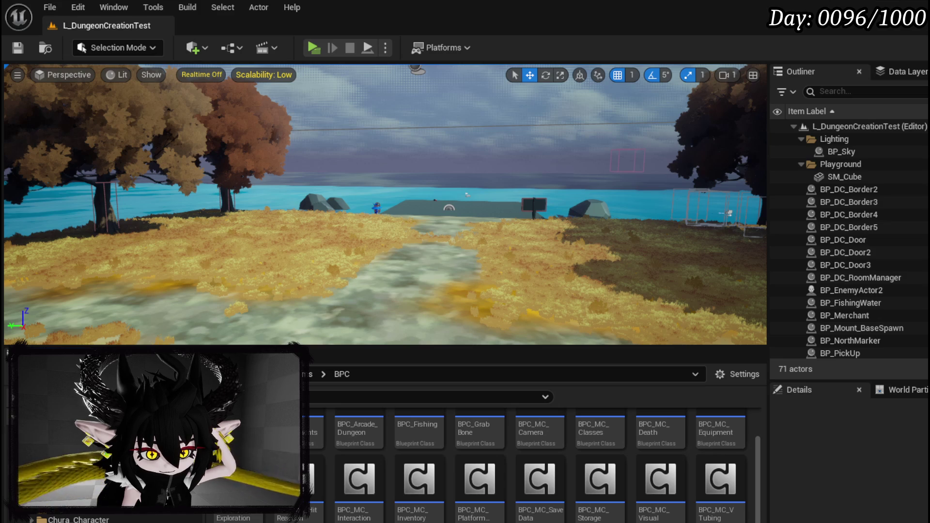
click(82, 509)
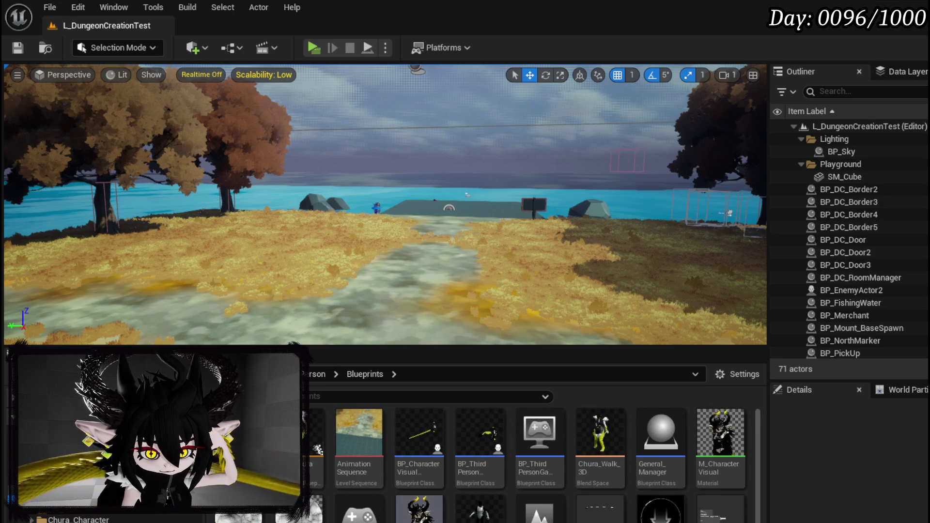
Step: Open BP_ThirdPersonCharacter and search its graph for 'Find T'
double_click(478, 434)
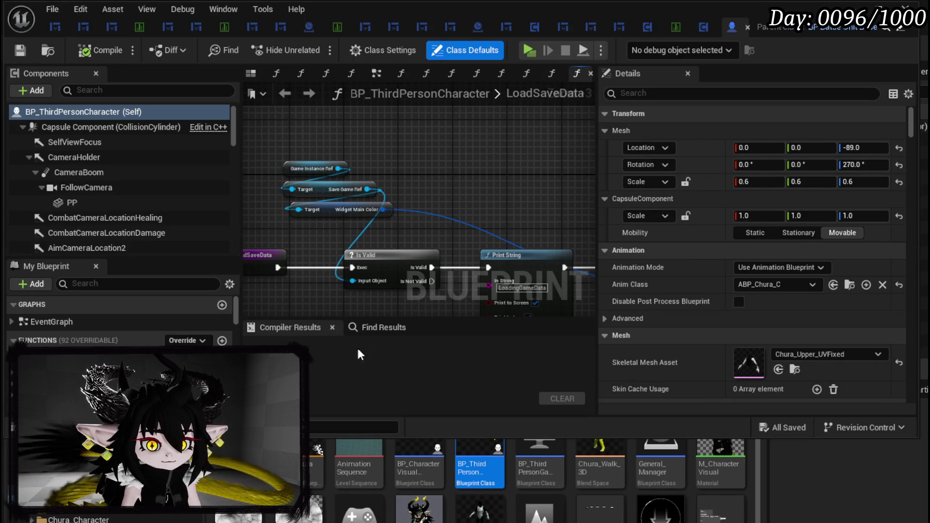
click(357, 346)
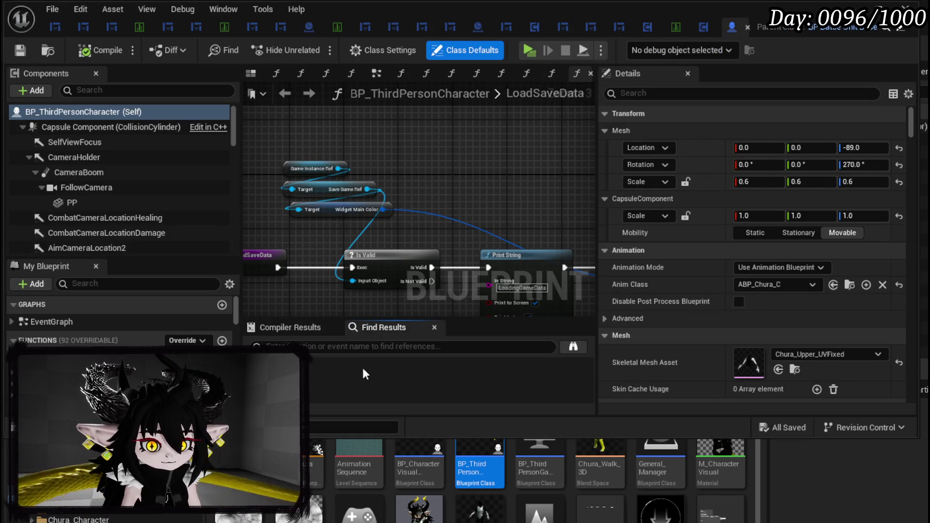
text(Find T)
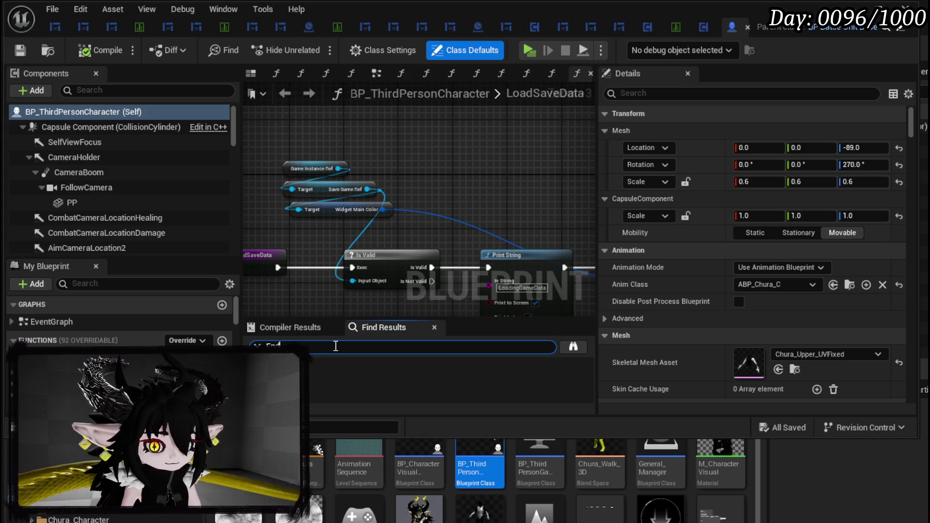
key(Return)
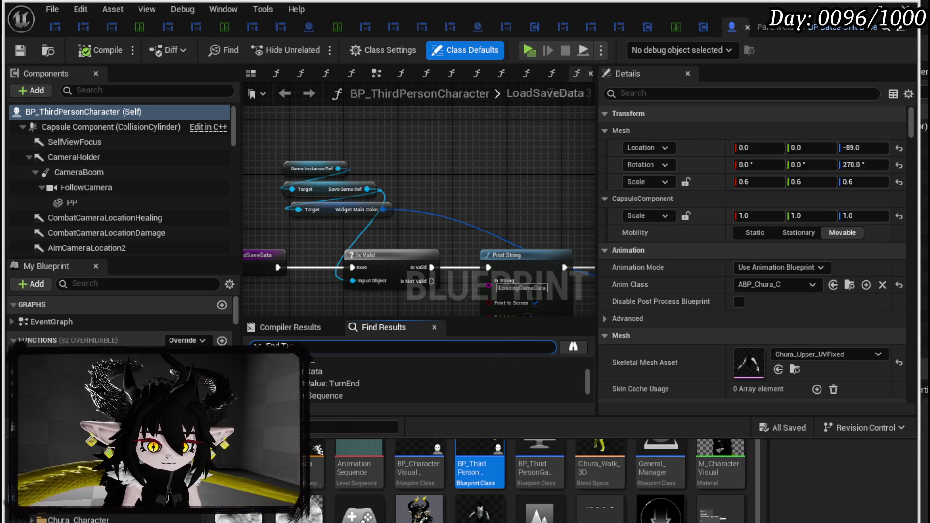
Step: Enlarge the graph area and jump to the End Turn Sequence search result
click(645, 371)
drag(597, 356, 769, 359)
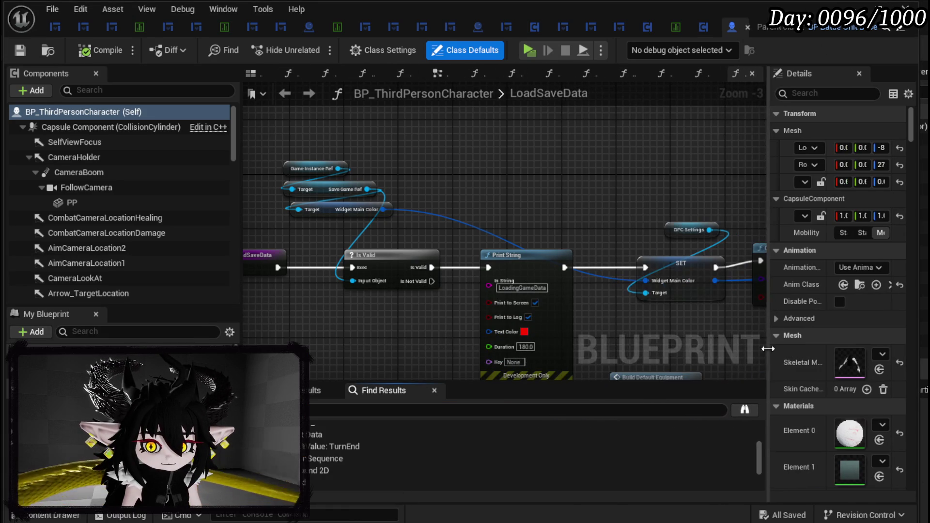
click(356, 458)
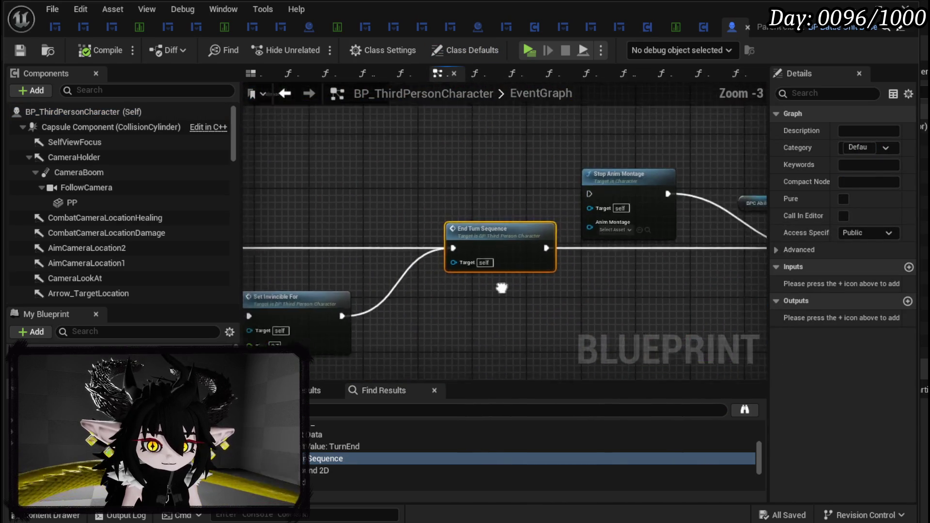
Step: Set the Set Invincible For node's time to 1.0
click(443, 264)
mouse_move(444, 257)
mouse_down()
mouse_move(557, 262)
mouse_move(533, 254)
mouse_up()
click(478, 225)
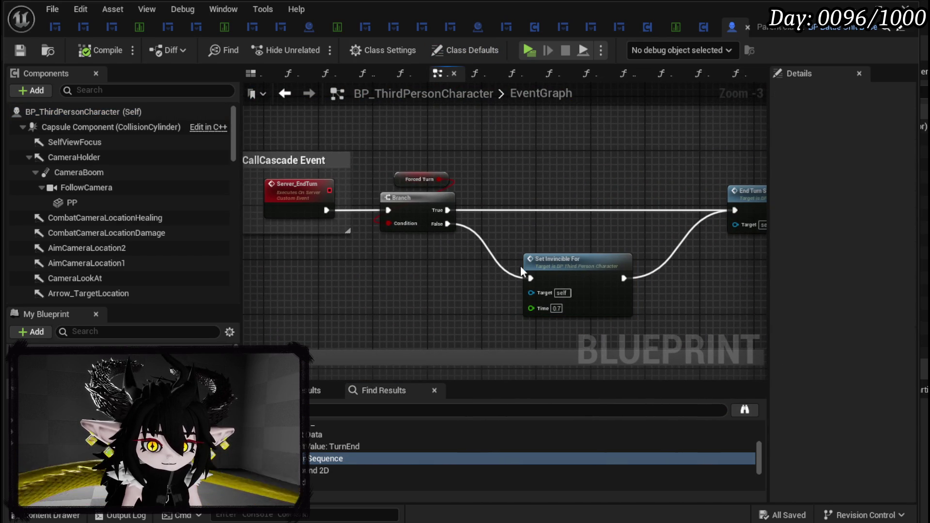
scroll(515, 261, up, 3)
drag(450, 243, 361, 222)
click(429, 284)
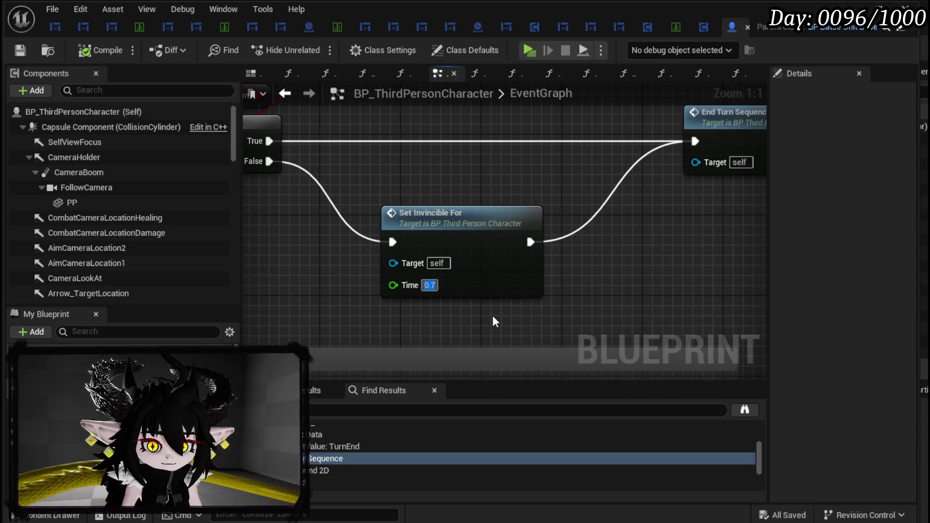
text(1)
key(Return)
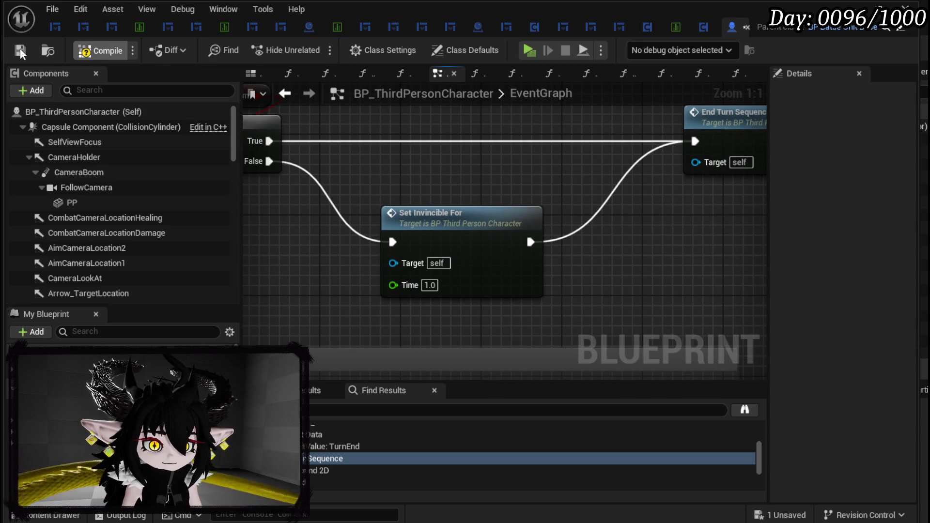
Step: Save the Blueprint and open the SetInvincibleFor function graph
click(108, 51)
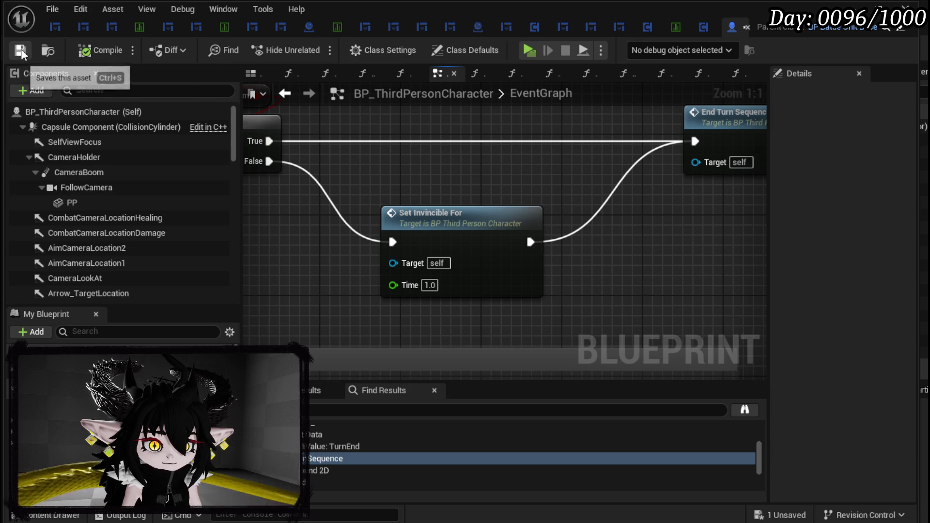
double_click(450, 223)
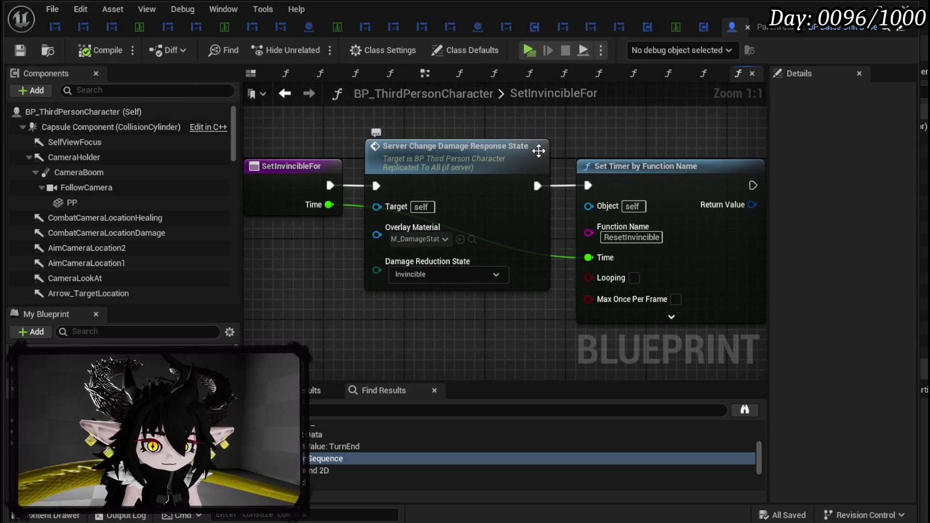
mouse_move(621, 147)
mouse_down()
mouse_move(558, 143)
mouse_move(613, 155)
mouse_up()
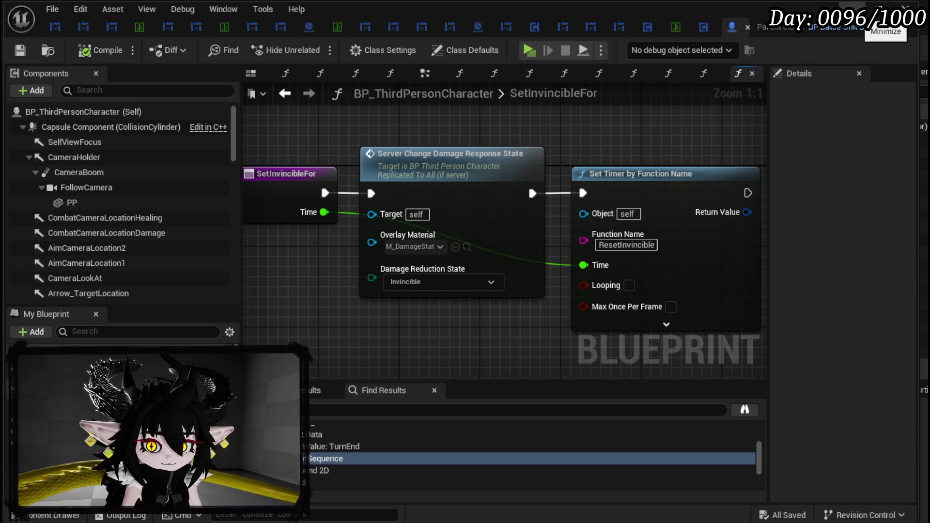
click(879, 9)
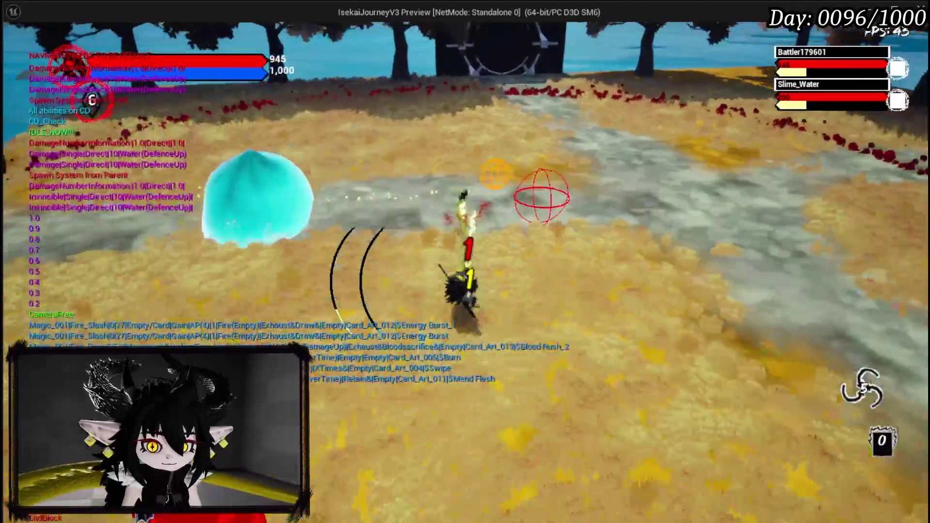
Step: Run and dash the character at the slime in play-test, then stop the session
key(w)
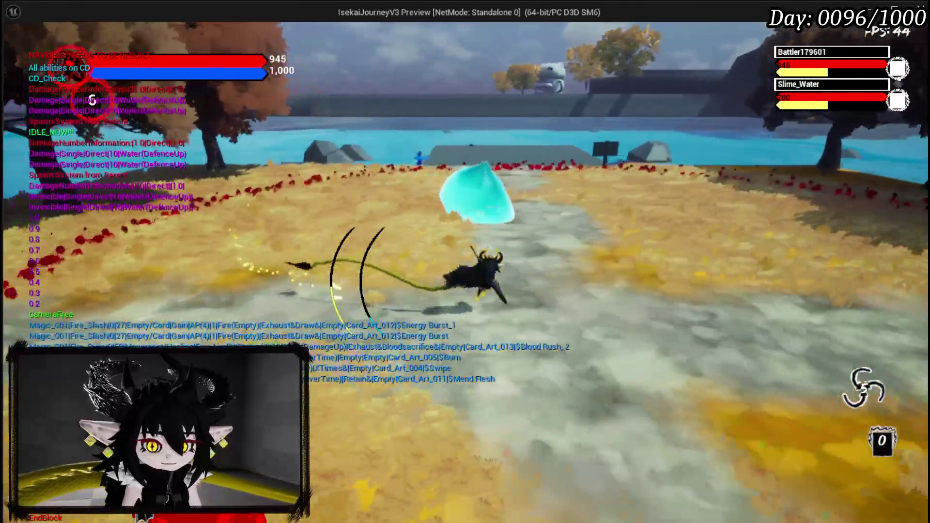
key(d)
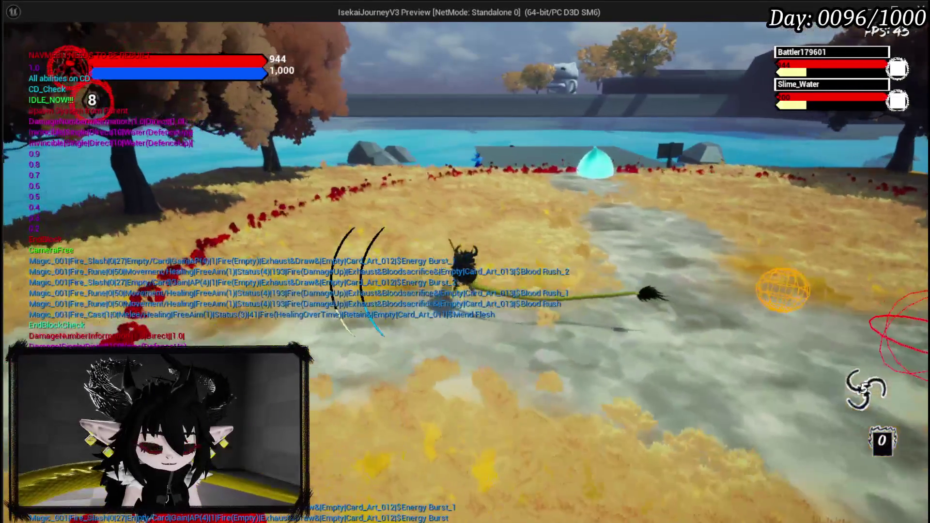
key(alt+Tab)
key(Escape)
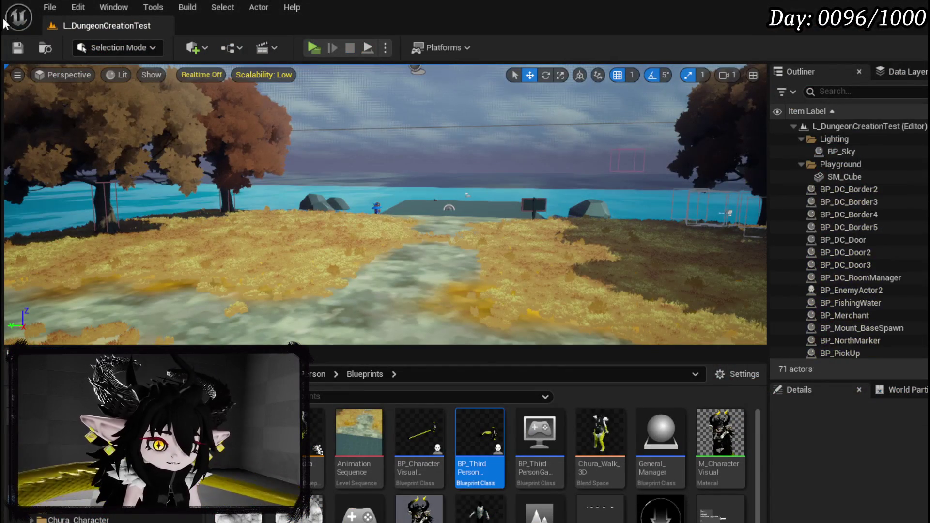
Step: In BP_ThirdPersonCharacter's EventGraph, change Set Invincible For Time to 1.2 and save
key(ctrl+s)
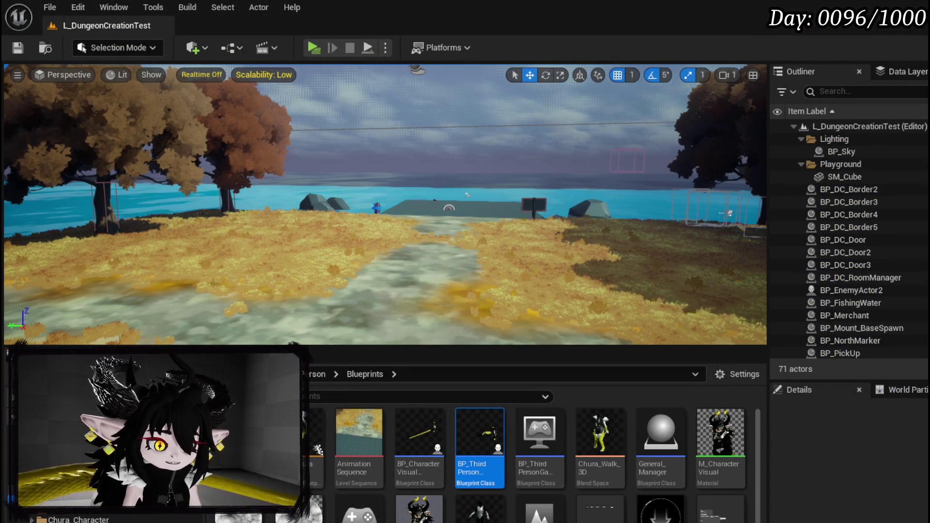
key(alt+Tab)
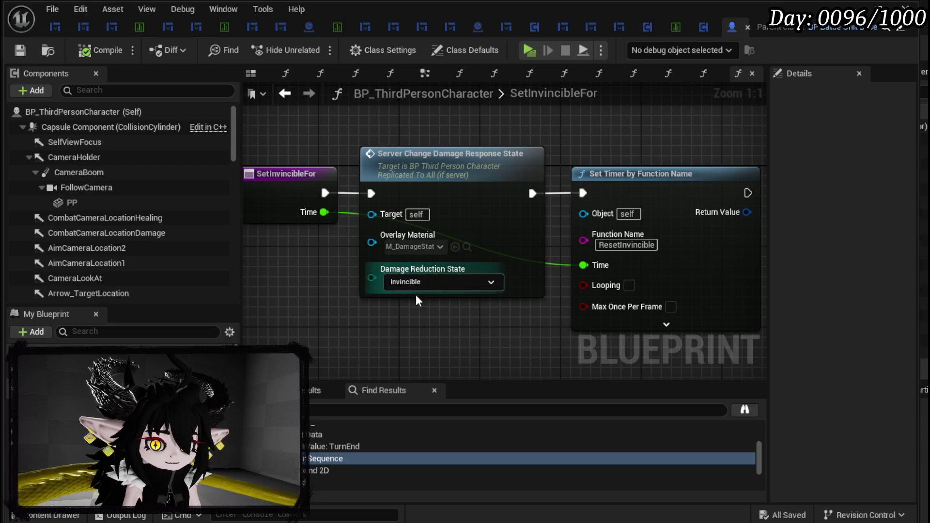
click(286, 95)
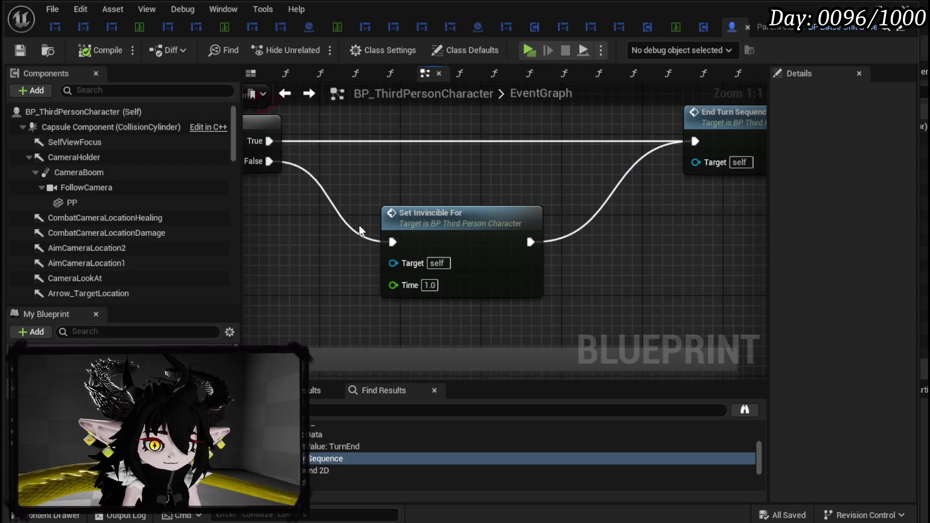
click(429, 285)
text(1.2)
key(Return)
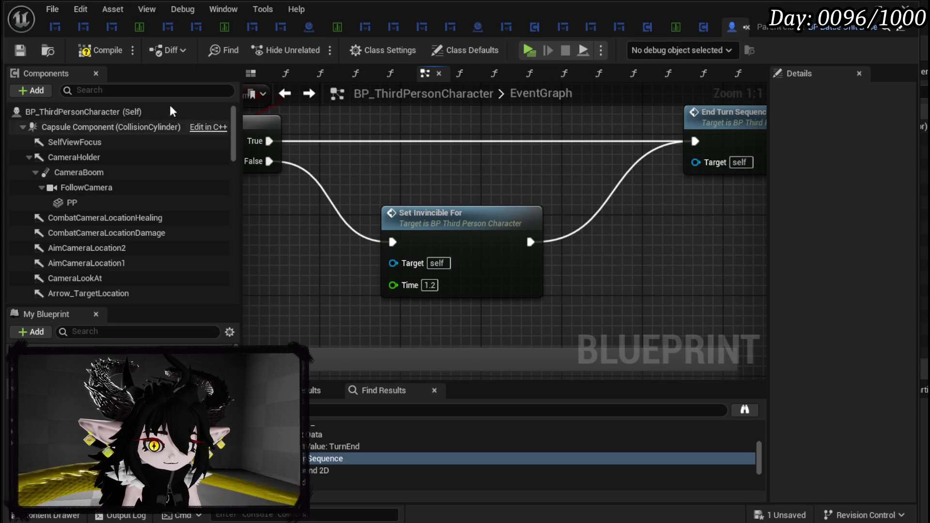
click(22, 47)
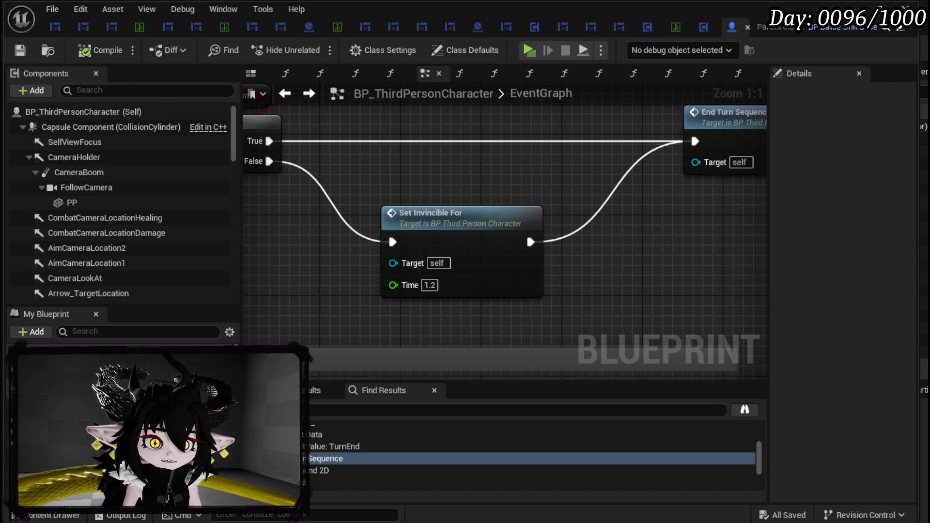
key(alt+Tab)
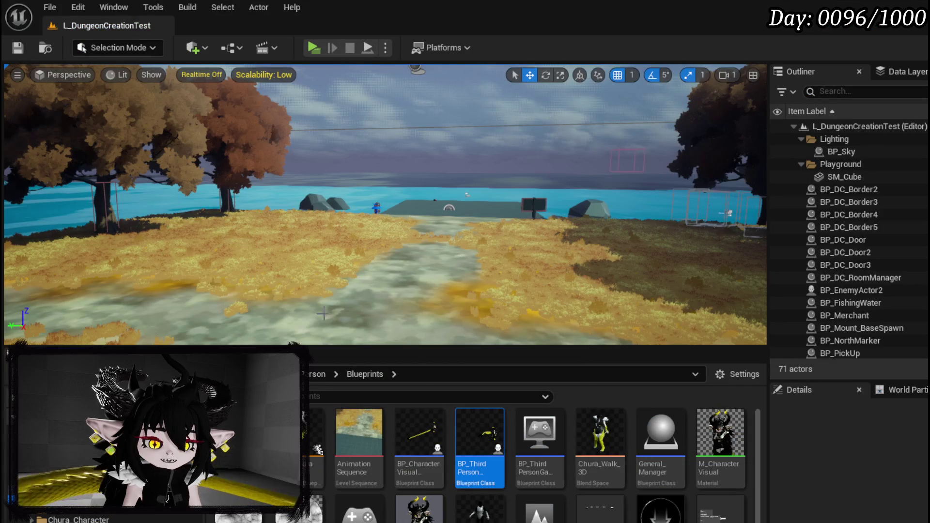
Step: Open BPC_MC_PlatformerMovement from the BPC folder in the Content Browser
scroll(145, 484, down, 3)
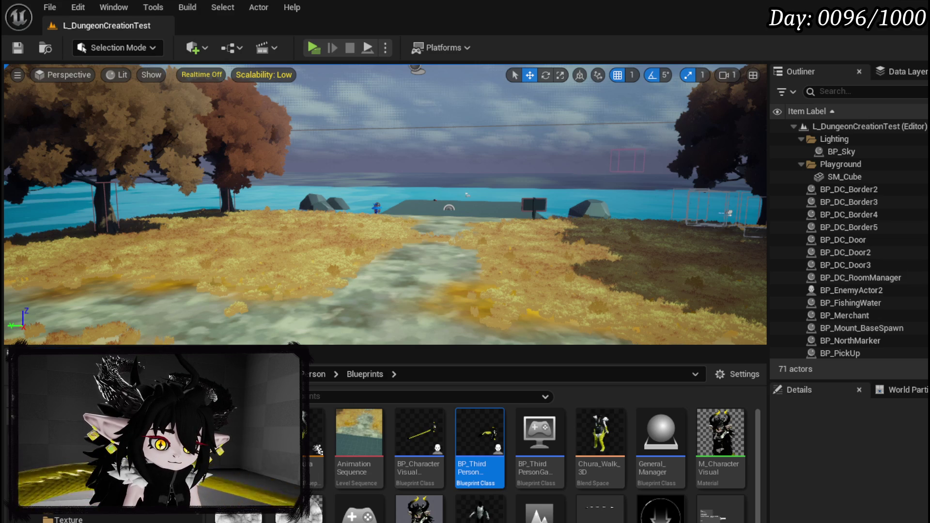
click(48, 440)
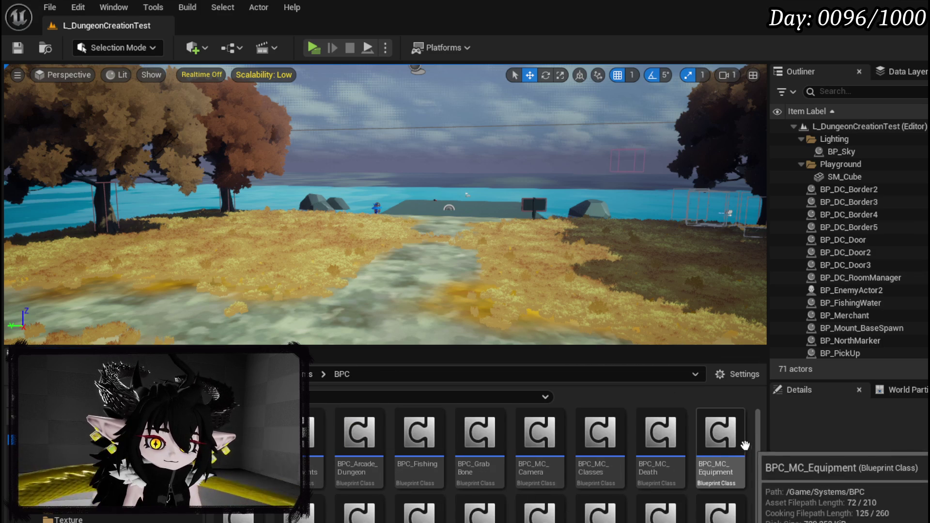
scroll(484, 450, down, 2)
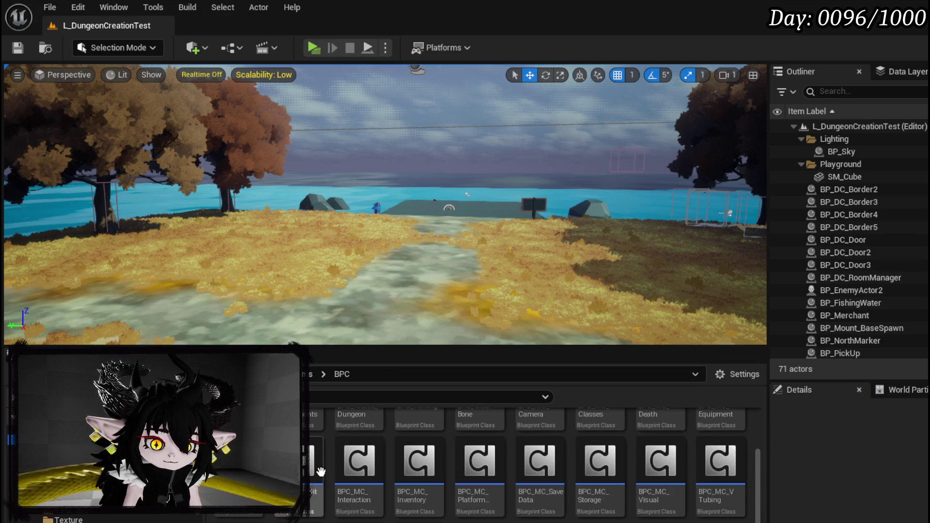
double_click(473, 488)
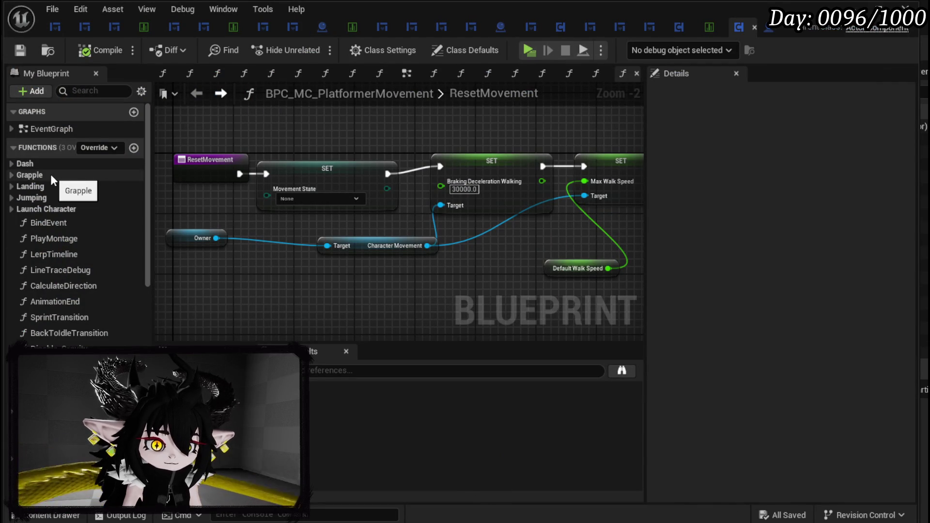
Step: Expand the Dash group and open UpdateLocomotion, DashSystem, DashMovement and DirectionalDash
click(11, 163)
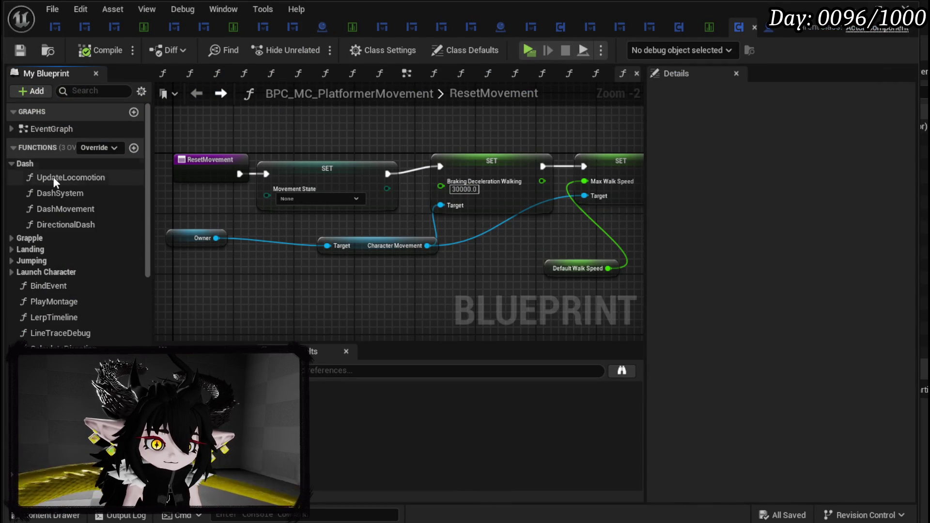
double_click(86, 178)
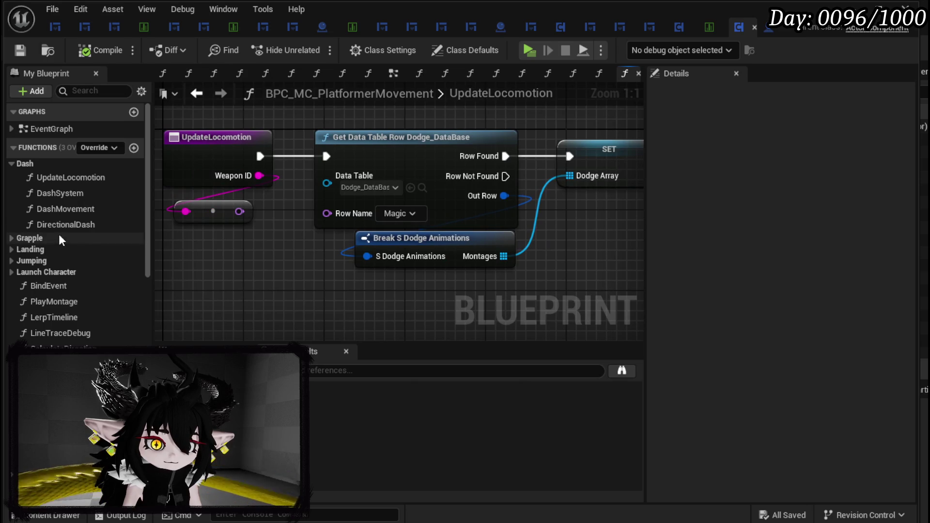
double_click(60, 193)
scroll(388, 231, up, 1)
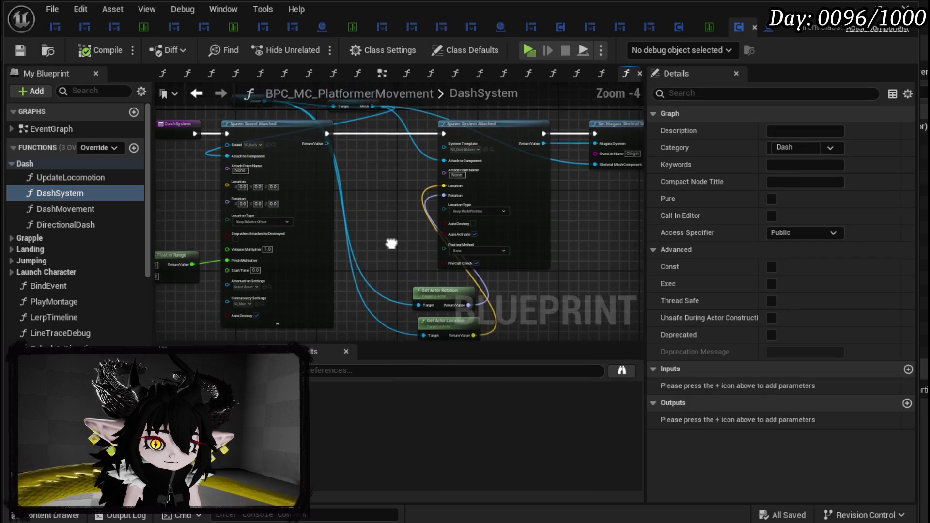
double_click(67, 211)
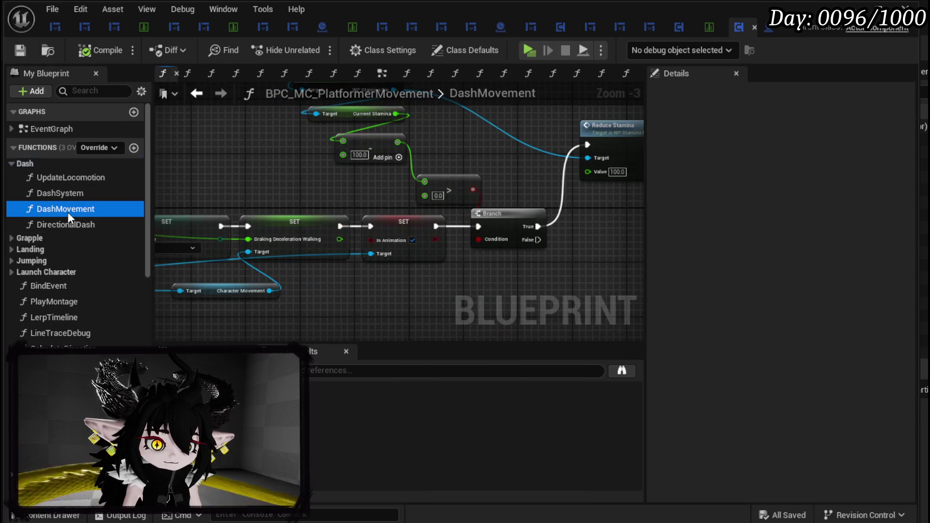
double_click(69, 224)
Step: Follow the DirectionalDash chain into Play Montage and the character's PlayMovementMontage event
drag(519, 249, 199, 234)
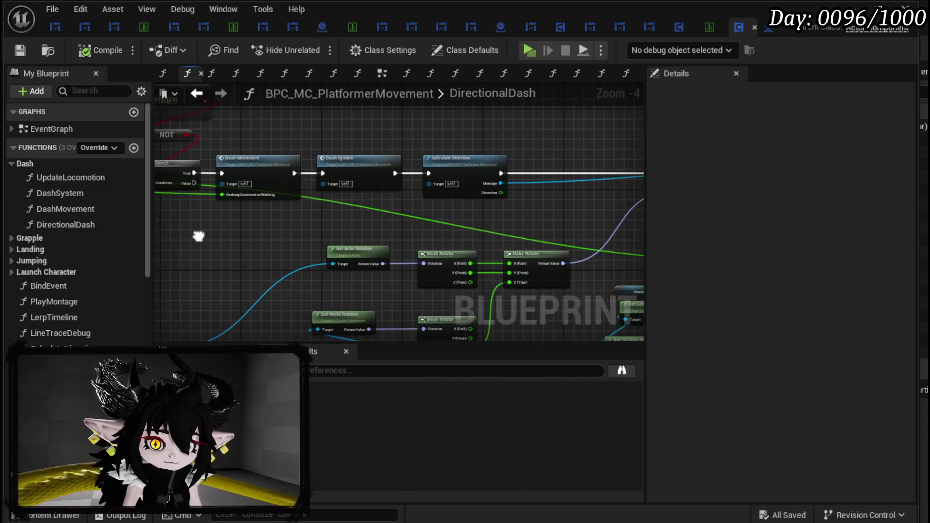
mouse_move(286, 229)
mouse_down()
mouse_move(252, 209)
mouse_move(134, 206)
mouse_up()
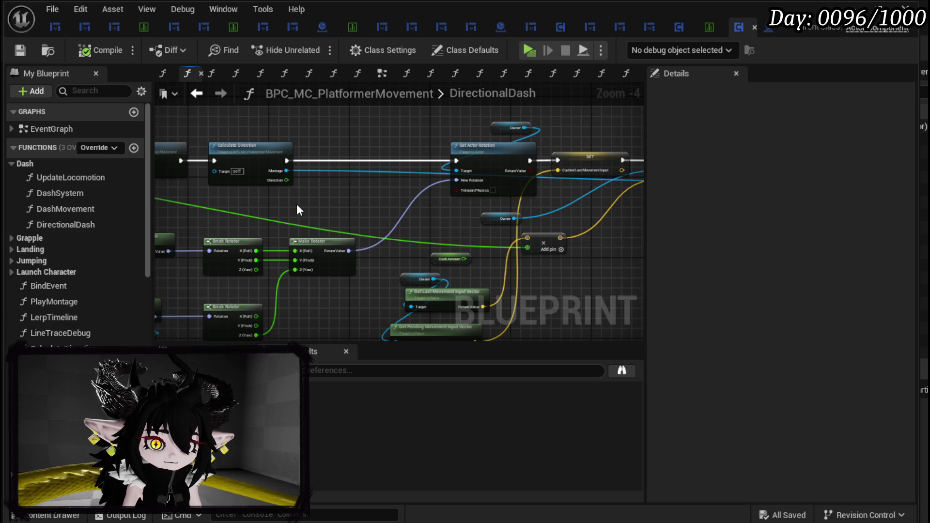
mouse_move(359, 205)
mouse_down()
mouse_move(415, 224)
mouse_move(891, 241)
mouse_up()
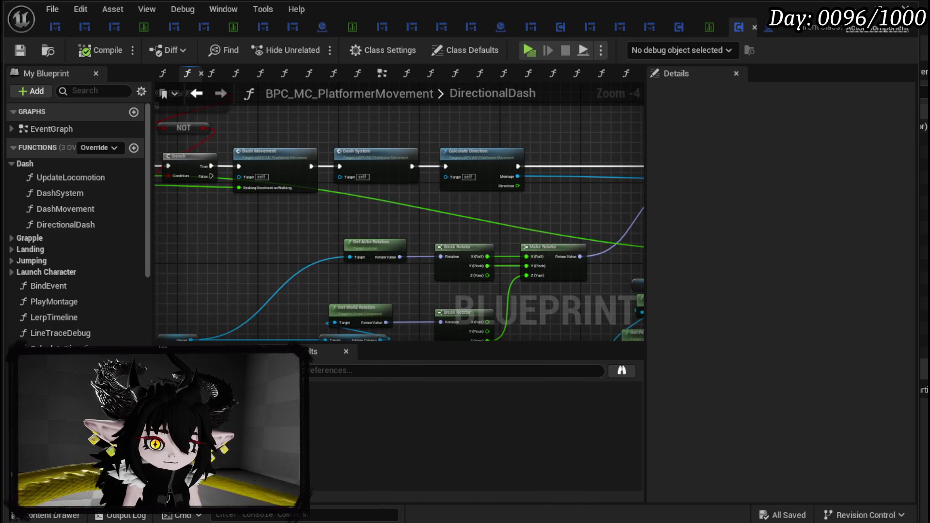
mouse_move(823, 233)
mouse_down()
mouse_move(850, 234)
mouse_move(317, 232)
mouse_up()
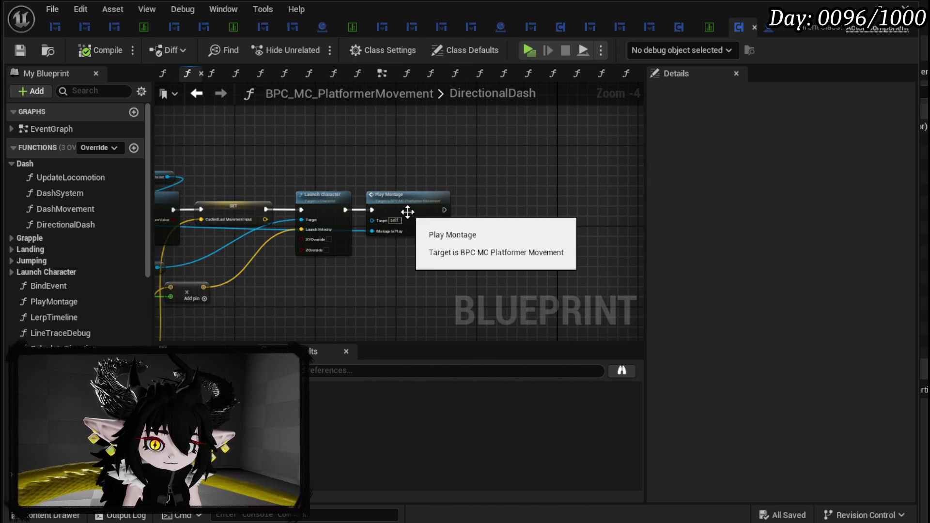
scroll(408, 211, up, 3)
double_click(408, 211)
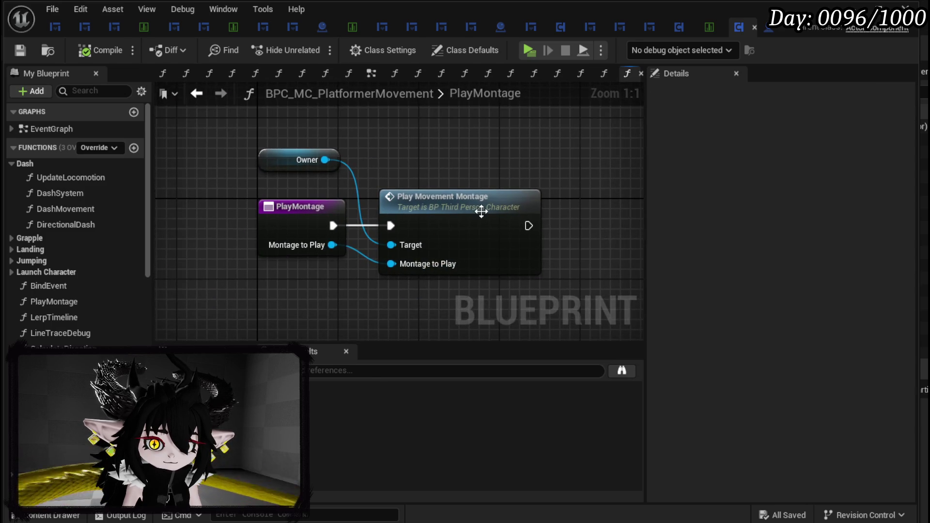
double_click(481, 211)
scroll(406, 214, down, 3)
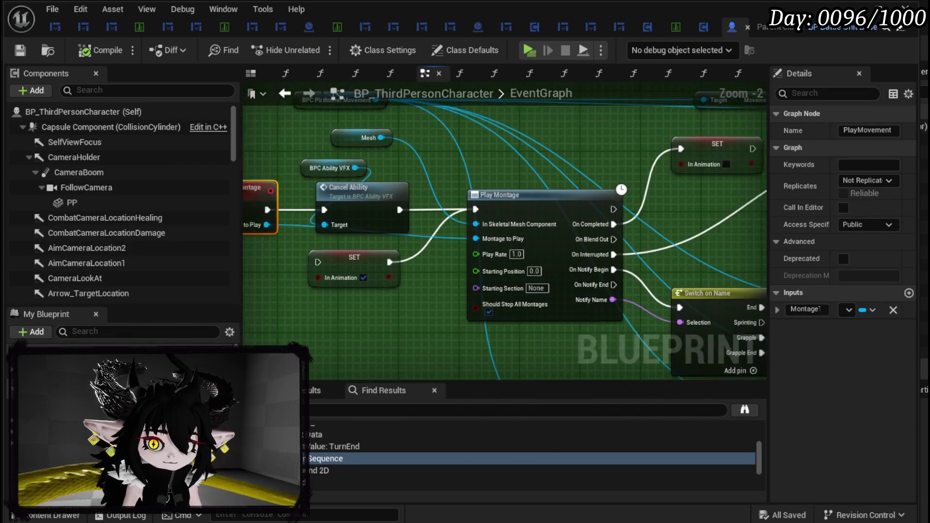
scroll(726, 226, up, 2)
mouse_move(514, 151)
mouse_down()
mouse_move(359, 231)
mouse_move(550, 163)
mouse_move(548, 111)
mouse_move(664, 203)
mouse_move(509, 112)
mouse_move(531, 163)
mouse_move(239, 289)
mouse_move(213, 276)
mouse_move(219, 208)
mouse_move(328, 158)
mouse_move(328, 149)
mouse_move(463, 128)
mouse_move(723, 149)
mouse_move(738, 223)
mouse_up()
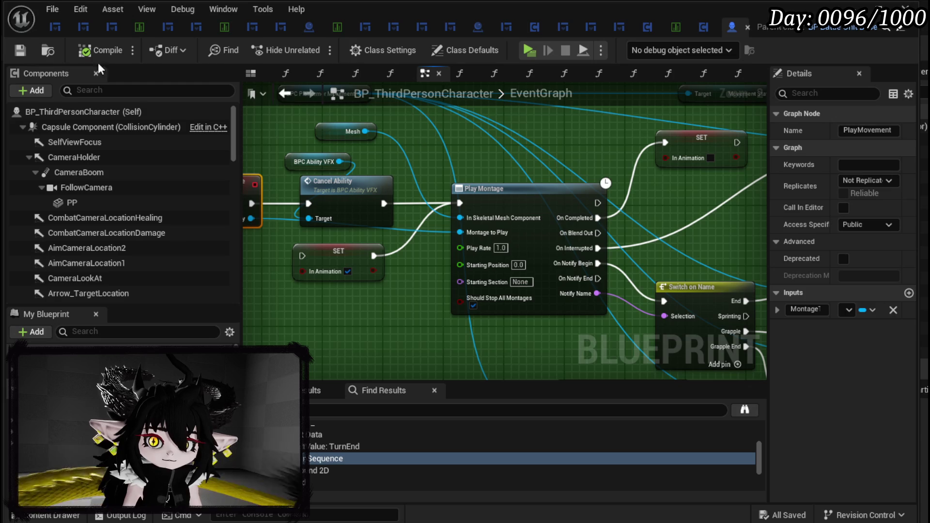
click(700, 29)
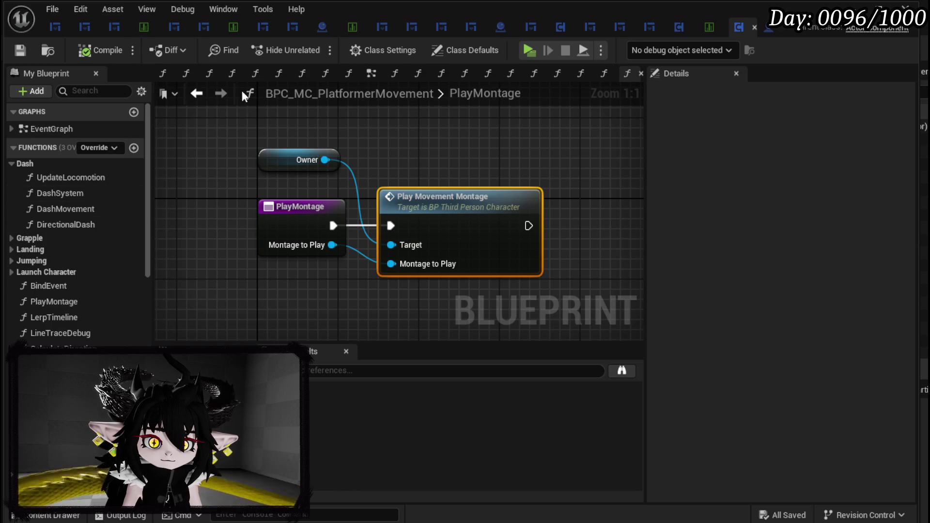
Step: In the component's EventGraph, find Is Falling and open the DirectionalDash function
double_click(43, 129)
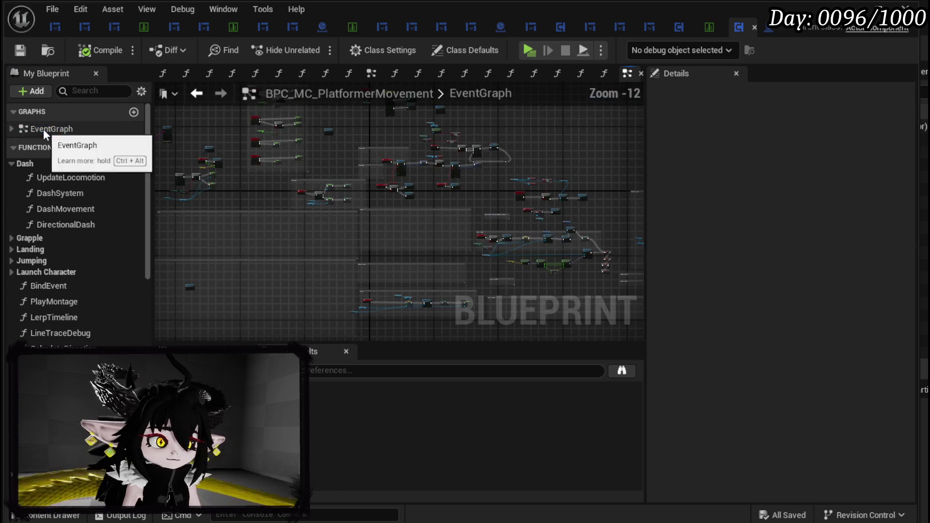
scroll(355, 183, up, 9)
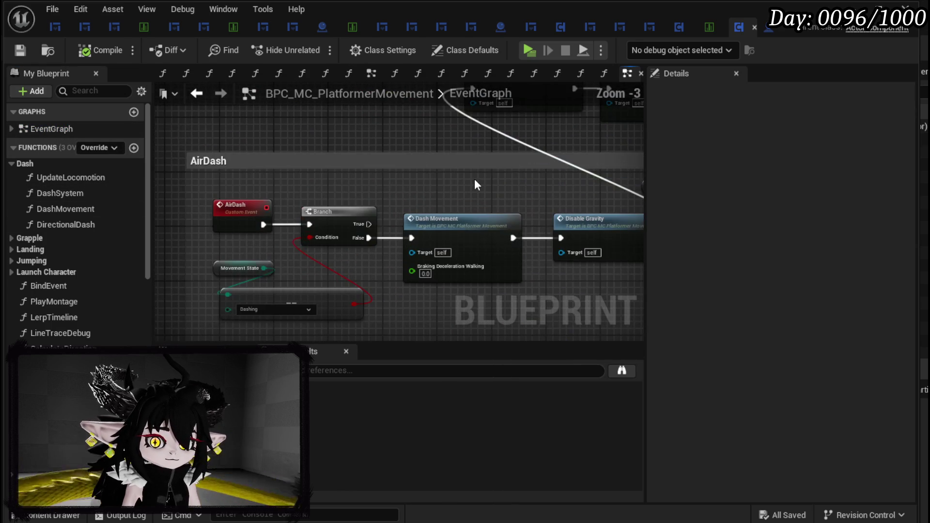
mouse_move(475, 179)
mouse_down()
mouse_move(438, 117)
mouse_move(393, 77)
mouse_move(414, 125)
mouse_move(415, 193)
mouse_move(569, 140)
mouse_move(545, 118)
mouse_move(606, 135)
mouse_move(524, 246)
mouse_move(446, 222)
mouse_move(154, 234)
mouse_up()
mouse_move(496, 193)
mouse_down()
mouse_move(505, 144)
mouse_move(387, 97)
mouse_up()
drag(271, 291, 389, 163)
scroll(316, 224, down, 3)
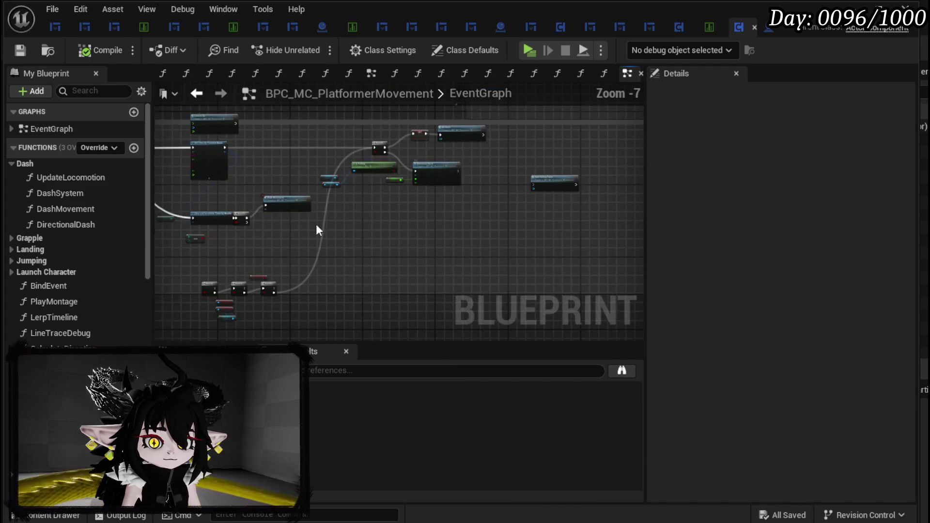
scroll(415, 149, up, 4)
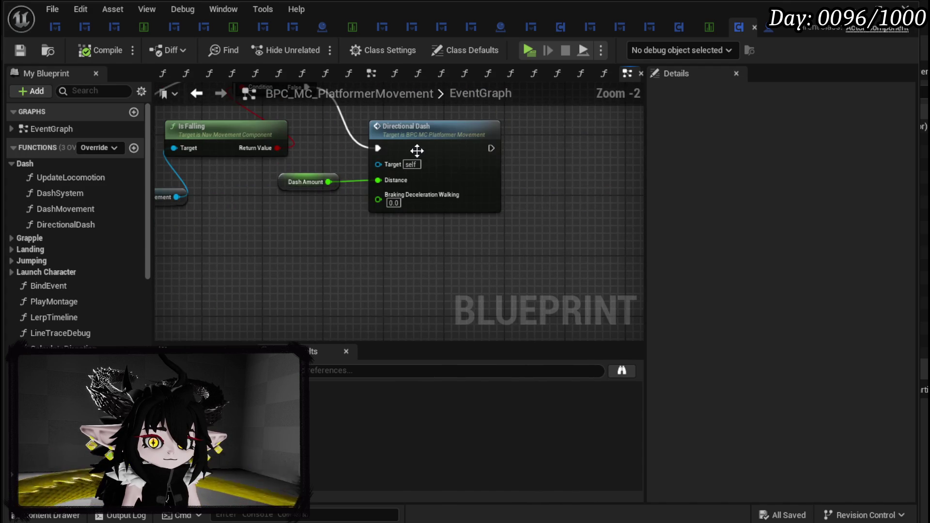
double_click(421, 149)
Step: Open DashMovement and view Reduce Stamina and Call On Trigger Iframes
scroll(352, 182, down, 3)
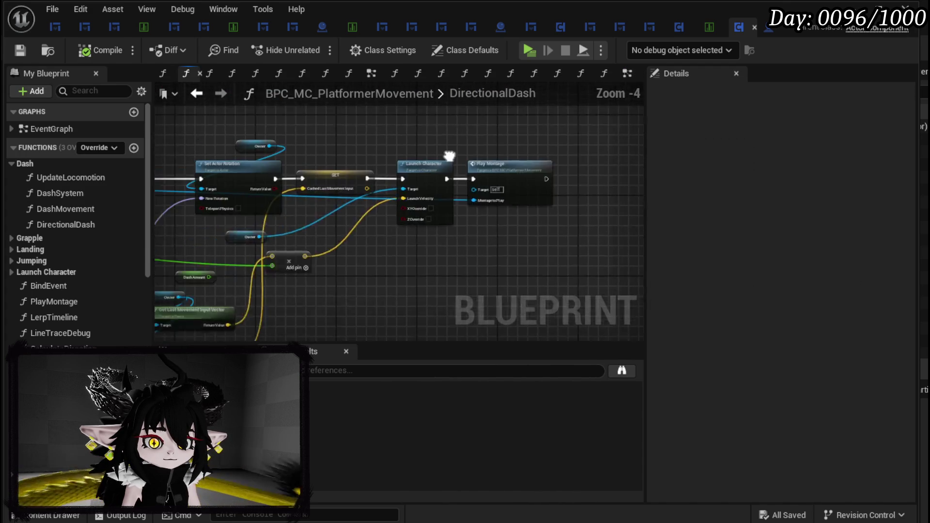
scroll(600, 154, up, 2)
drag(484, 193, 638, 167)
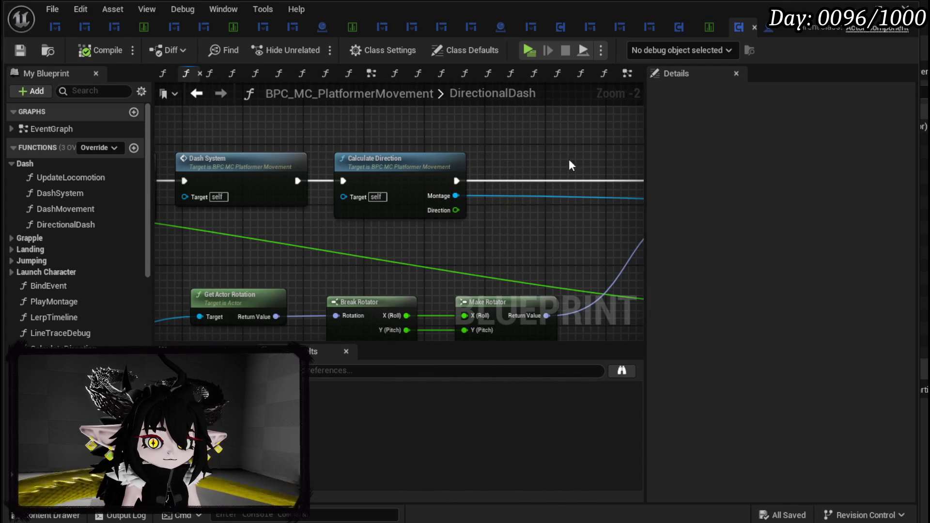
drag(321, 141, 614, 153)
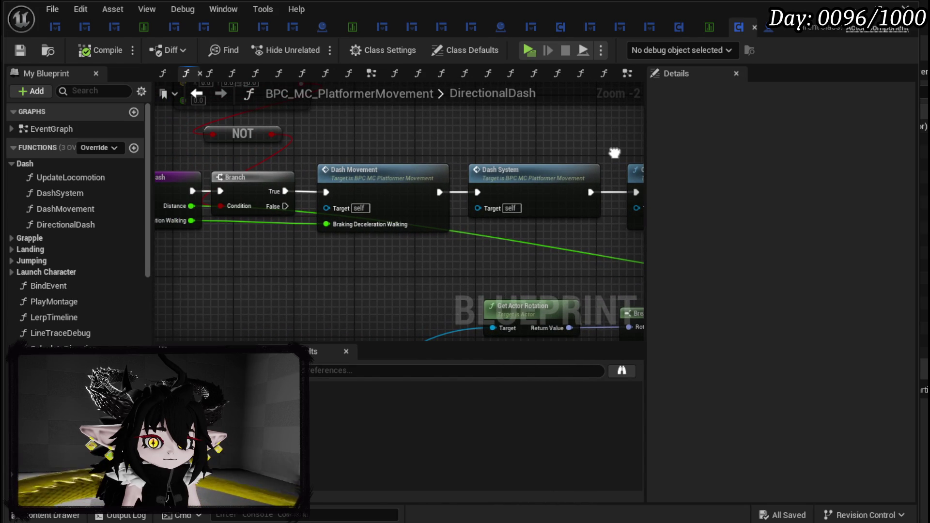
double_click(378, 176)
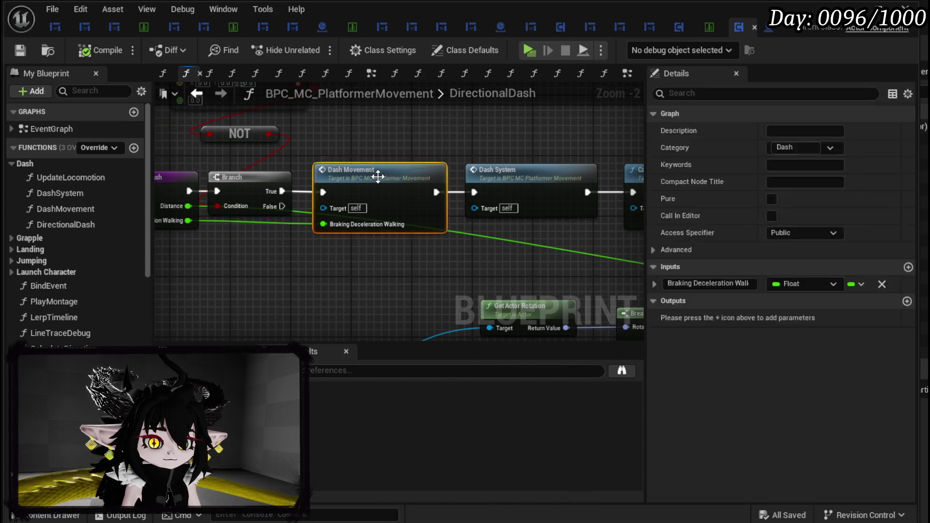
drag(378, 178, 164, 217)
drag(469, 241, 356, 257)
scroll(440, 148, up, 3)
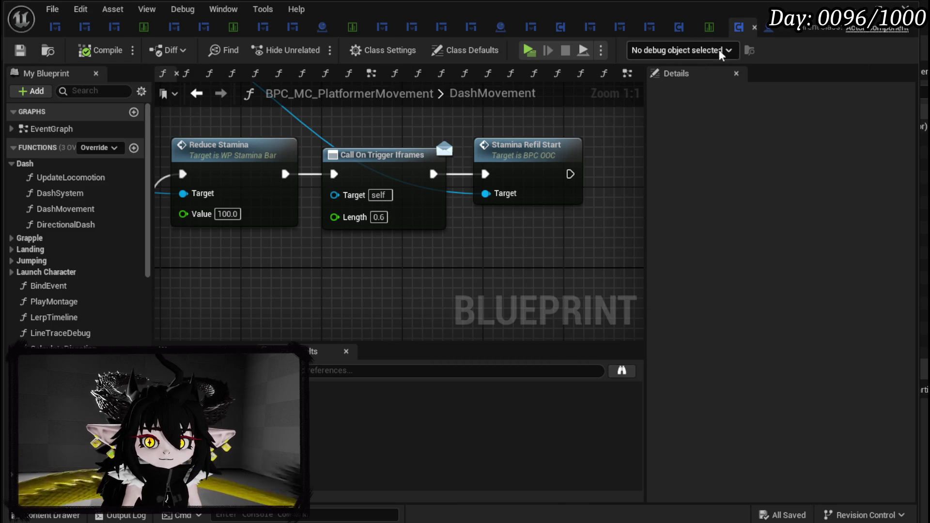
Step: In BP_ThirdPersonCharacter, run a reference search for 'es', then clear it
click(768, 28)
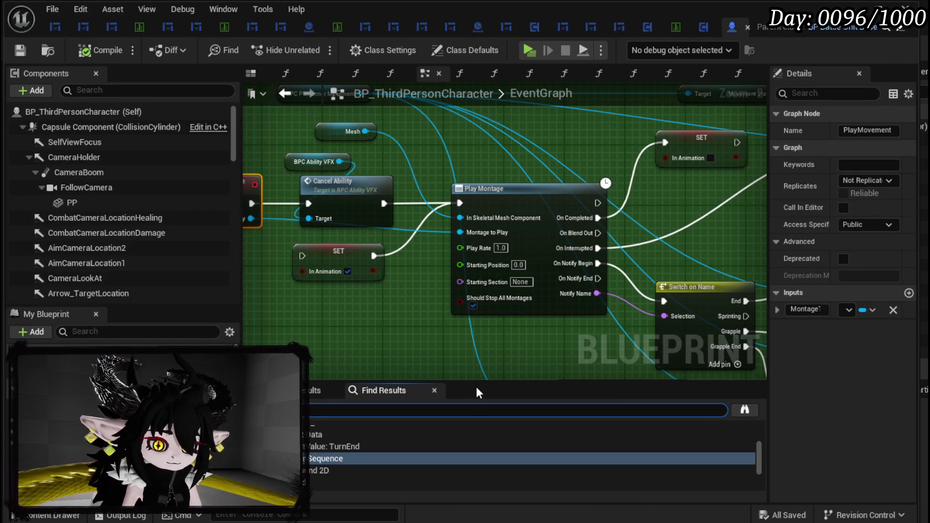
text(es)
key(Return)
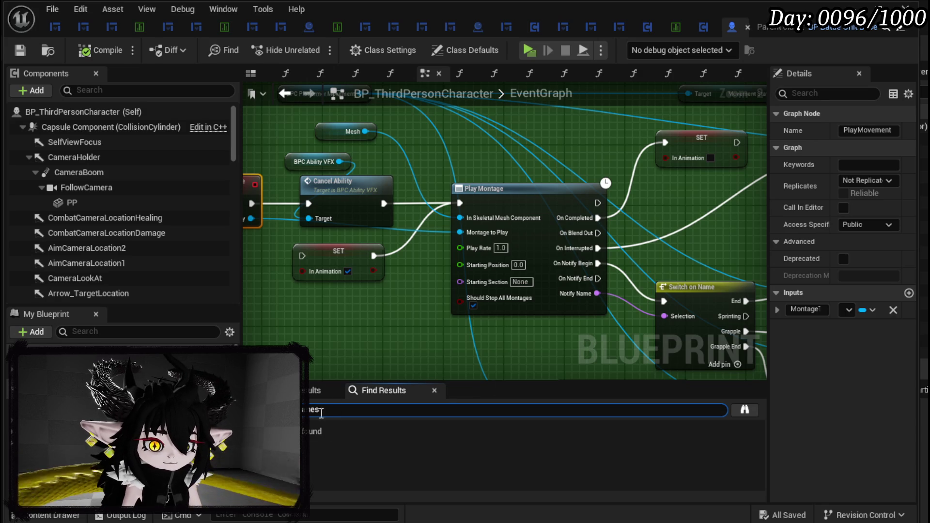
key(ctrl+a)
key(BackSpace)
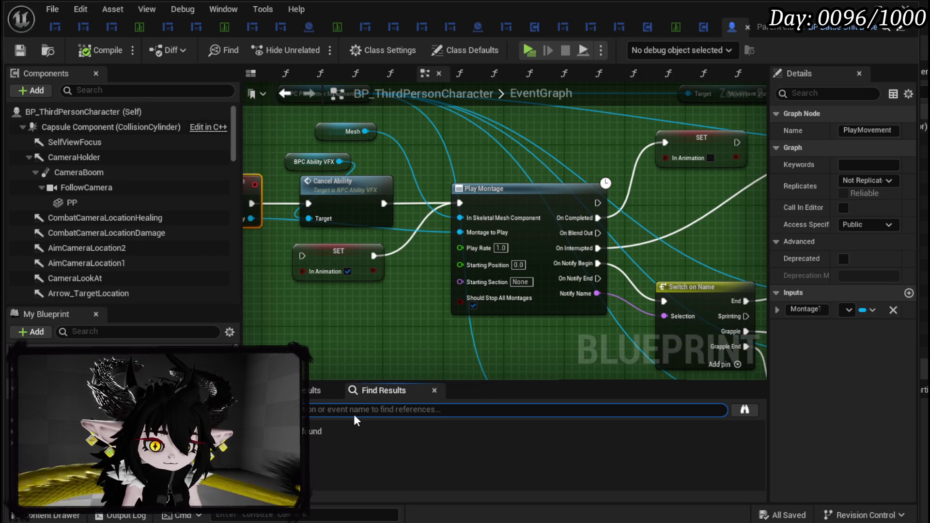
Step: Return to BP_ThirdPersonCharacter's EventGraph and open the BindBPCs function graph
click(703, 28)
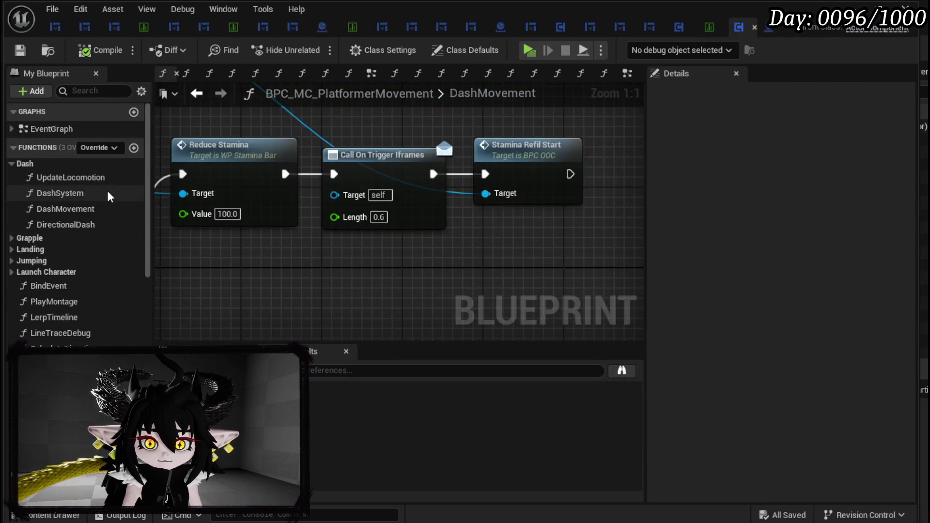
click(770, 27)
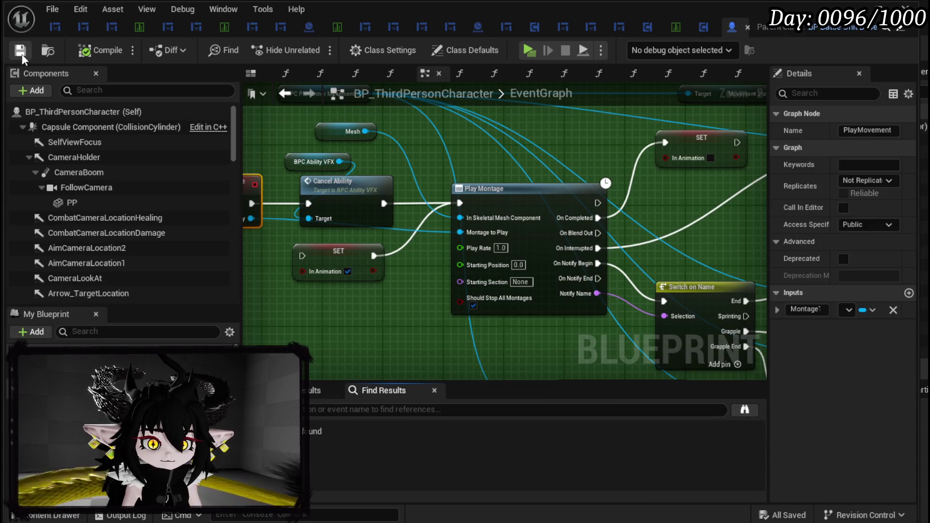
scroll(433, 208, down, 10)
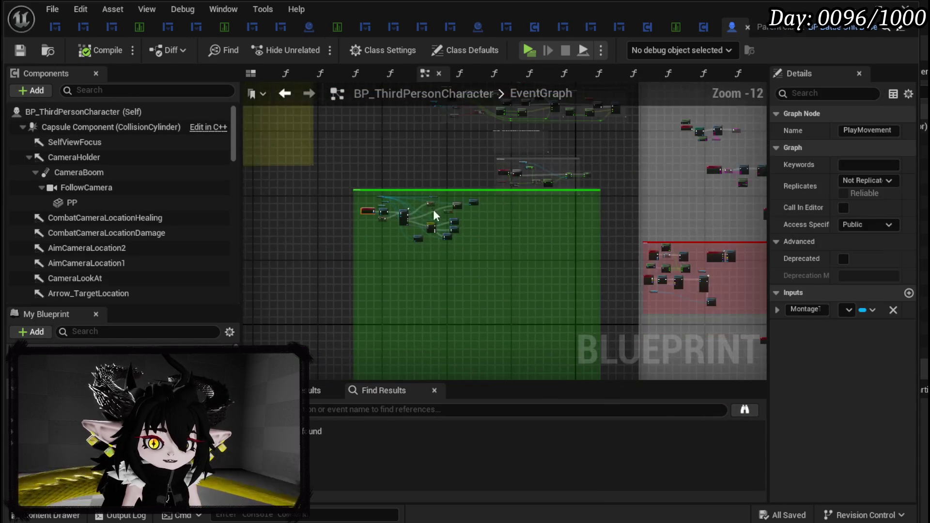
scroll(515, 277, up, 9)
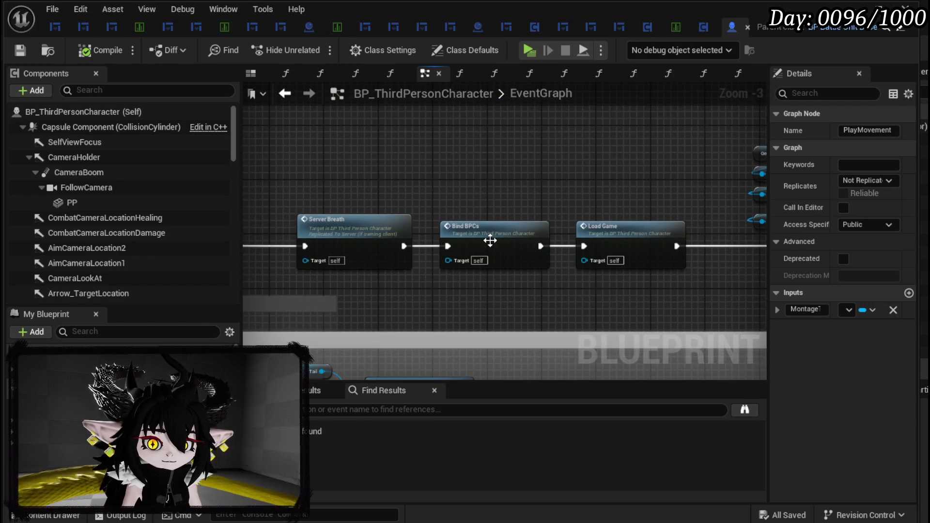
double_click(490, 240)
scroll(449, 199, down, 7)
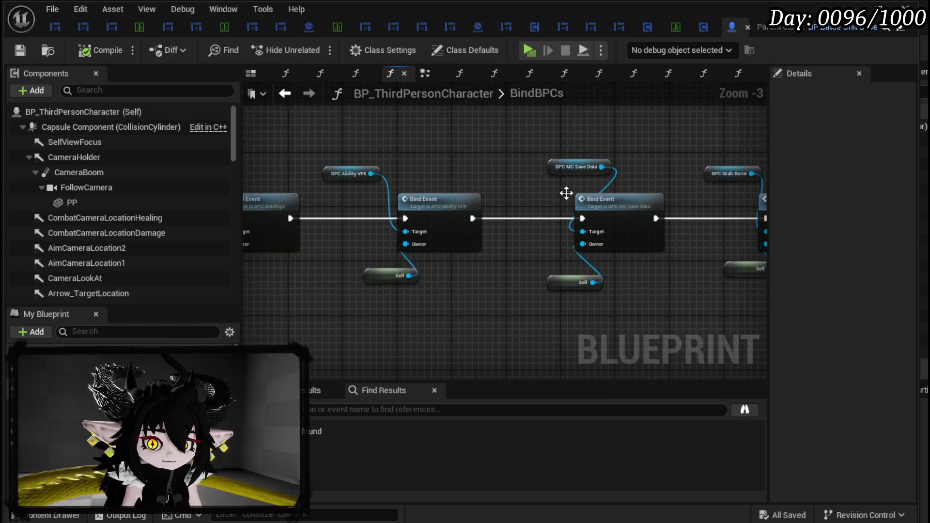
scroll(621, 218, up, 4)
scroll(621, 218, down, 1)
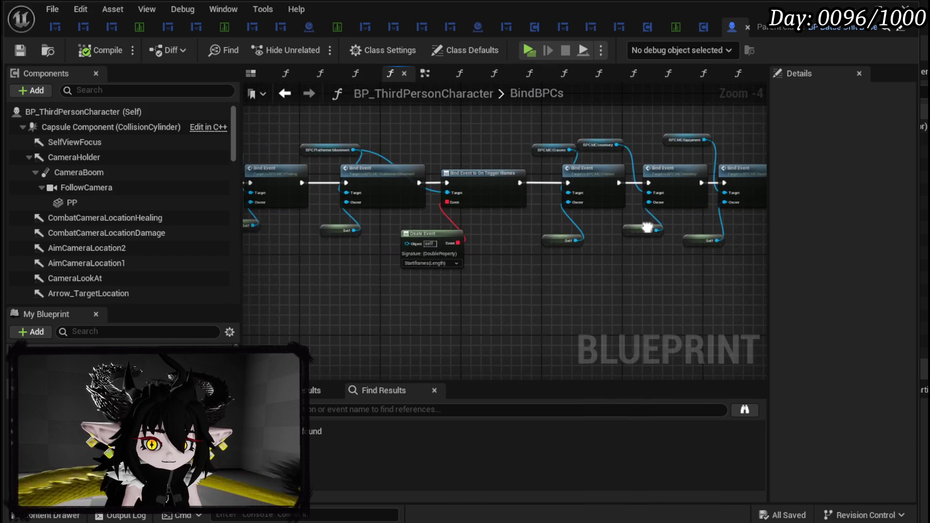
scroll(433, 243, up, 2)
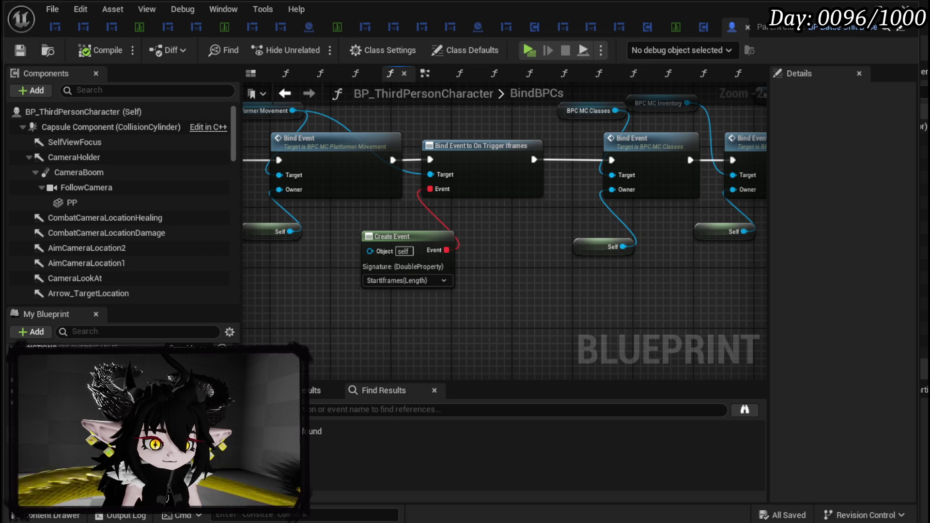
click(99, 331)
Step: Search 'Start' in My Blueprint and open the StartIframes function graph
text(tart)
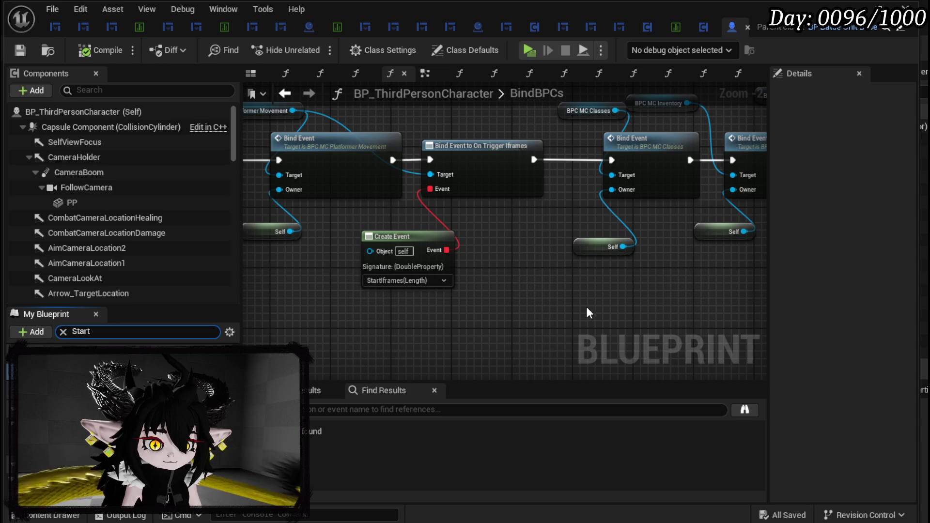
double_click(397, 236)
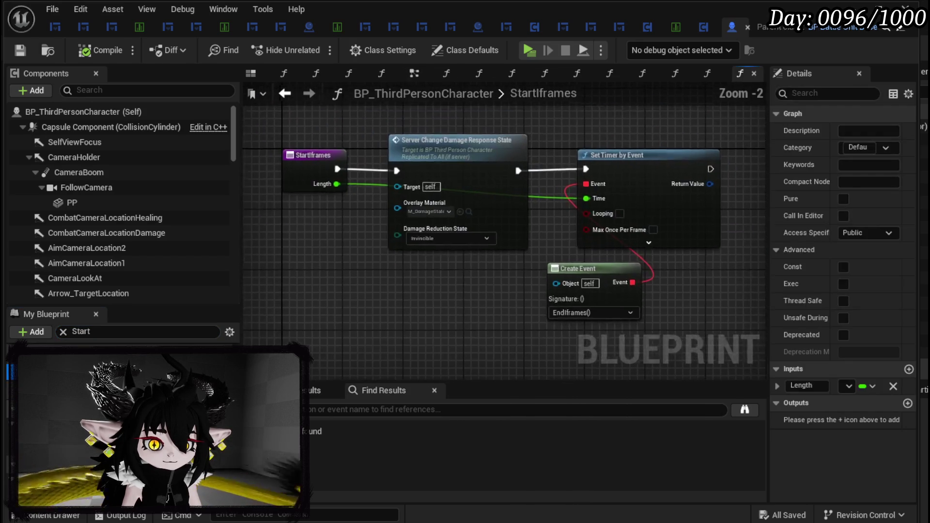
drag(322, 176, 278, 176)
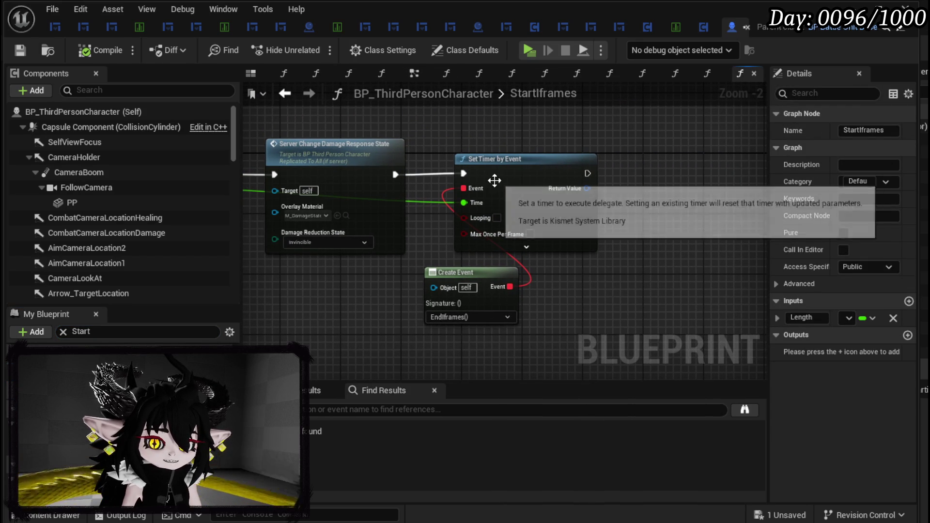
Step: Add Clear and Invalidate Timer by Handle from Set Timer's return value, wired first
drag(436, 120, 561, 310)
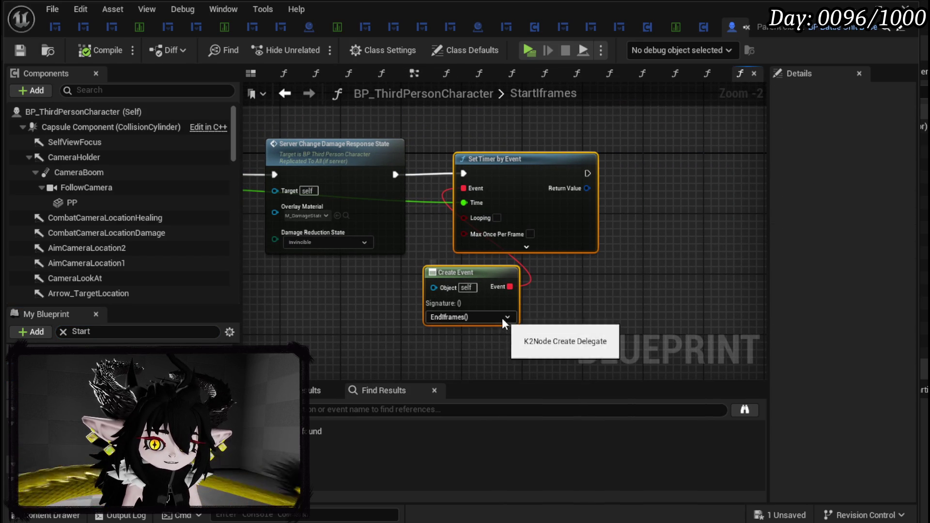
drag(579, 189, 675, 194)
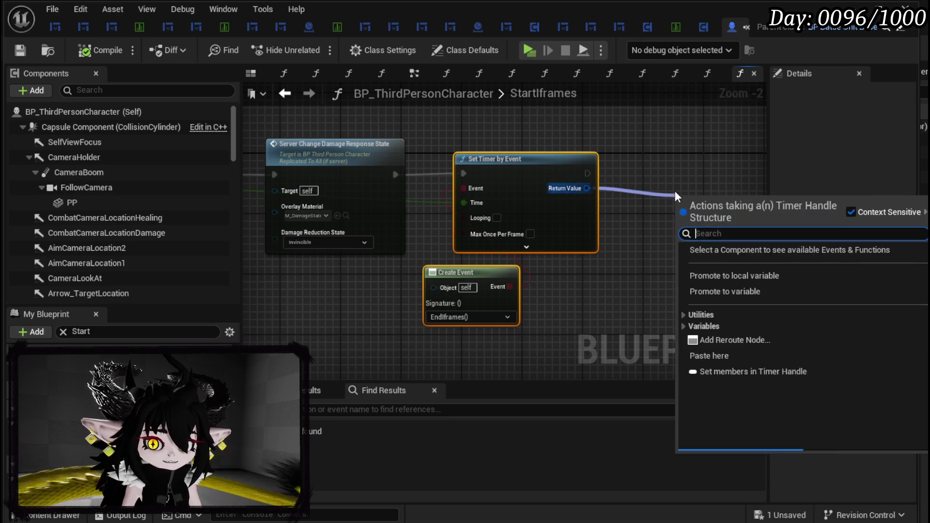
text(Clear)
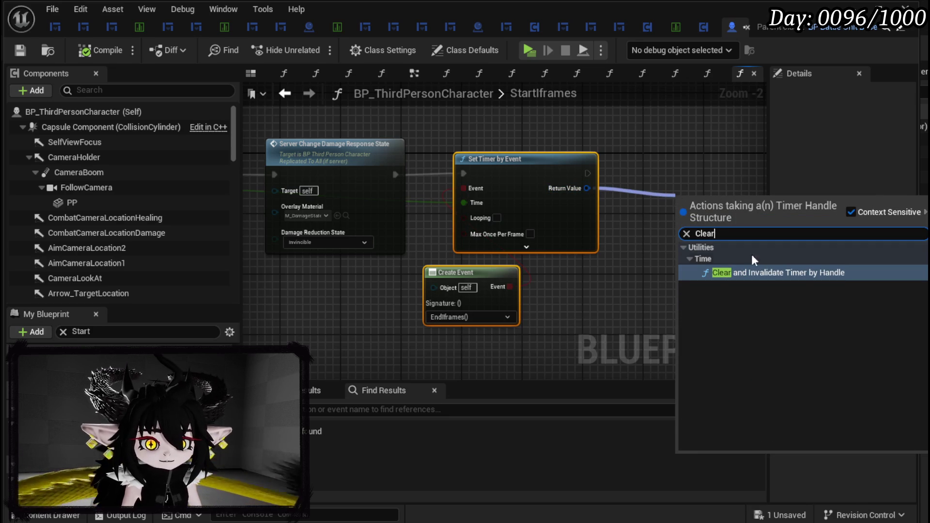
click(754, 270)
mouse_move(717, 190)
mouse_down()
mouse_move(299, 212)
mouse_move(368, 184)
mouse_move(468, 115)
mouse_move(451, 124)
mouse_up()
drag(403, 162, 288, 169)
mouse_move(449, 124)
mouse_down()
mouse_move(390, 173)
mouse_move(415, 170)
mouse_up()
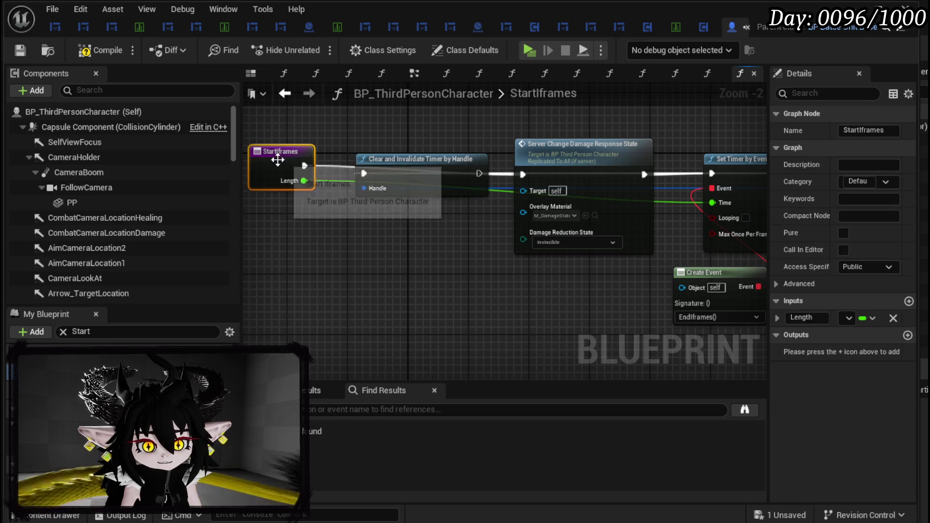
drag(305, 172, 364, 173)
drag(478, 173, 522, 174)
Step: Route the timer handle wire through a reroute node beneath the clear-timer node
drag(580, 160, 395, 157)
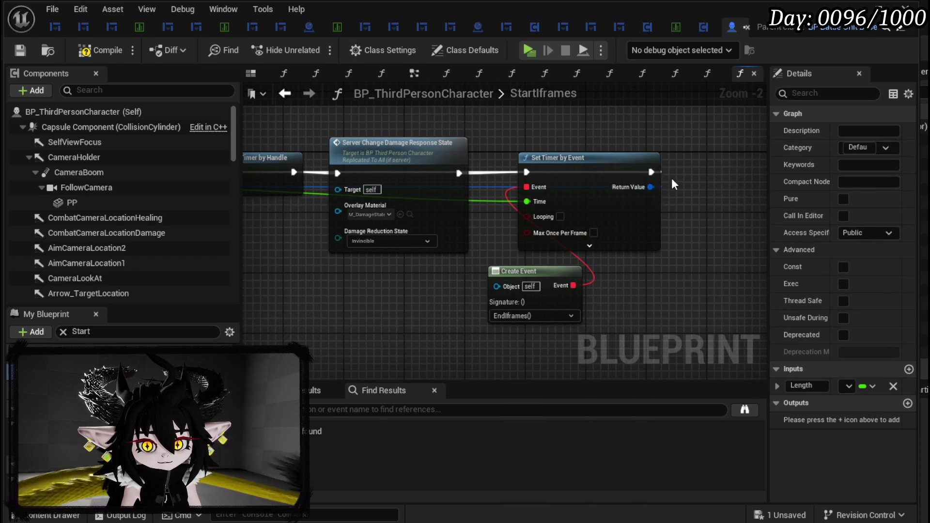
drag(498, 146, 658, 156)
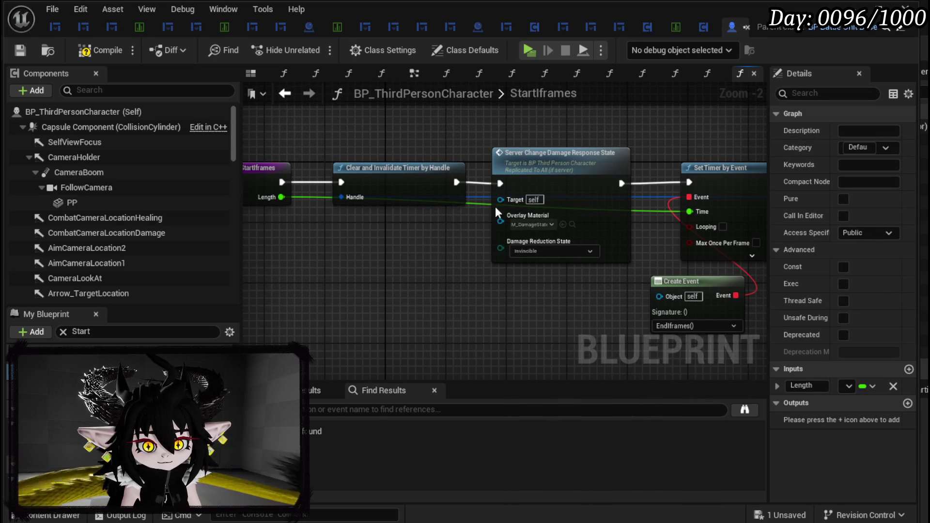
double_click(661, 194)
mouse_move(664, 194)
mouse_down()
mouse_move(327, 221)
mouse_move(367, 242)
mouse_move(442, 237)
mouse_move(699, 259)
mouse_move(723, 242)
mouse_move(349, 199)
mouse_up()
click(414, 190)
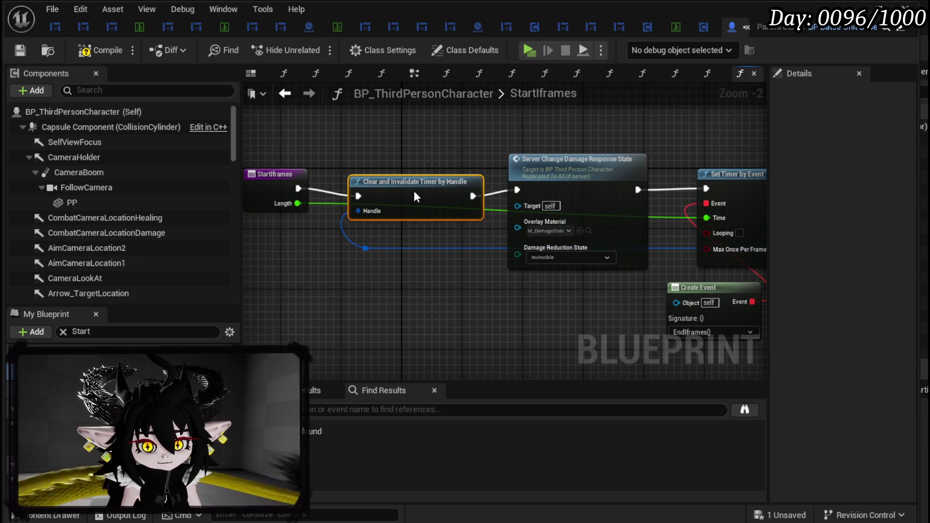
click(271, 136)
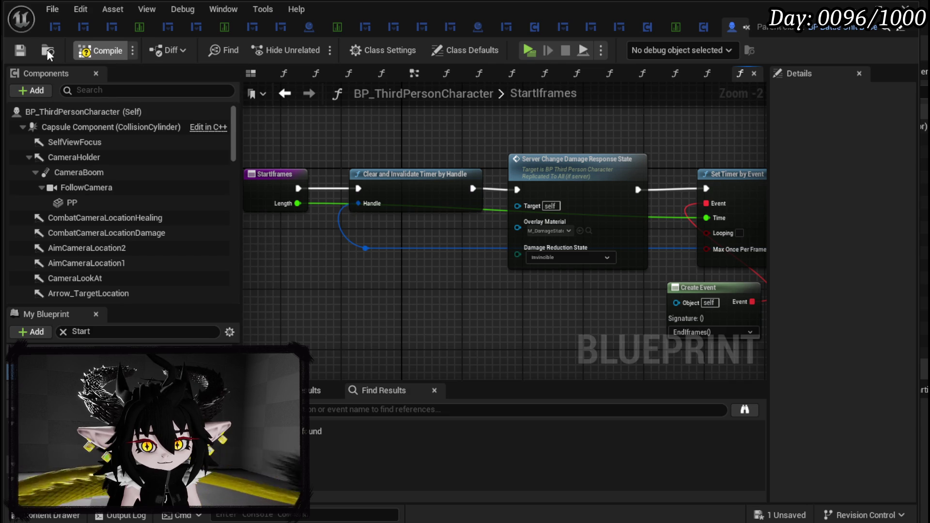
Step: Save all assets, then play-test the level and stop it
click(20, 50)
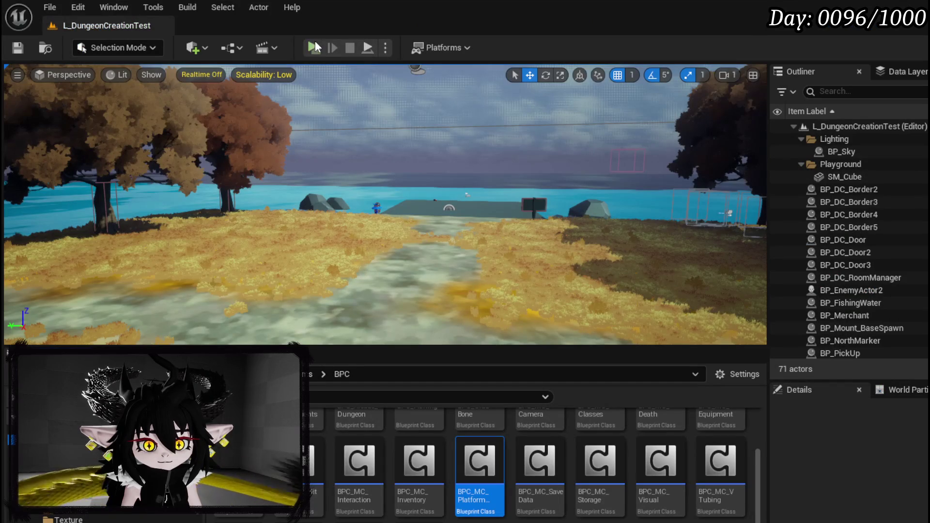
key(alt+p)
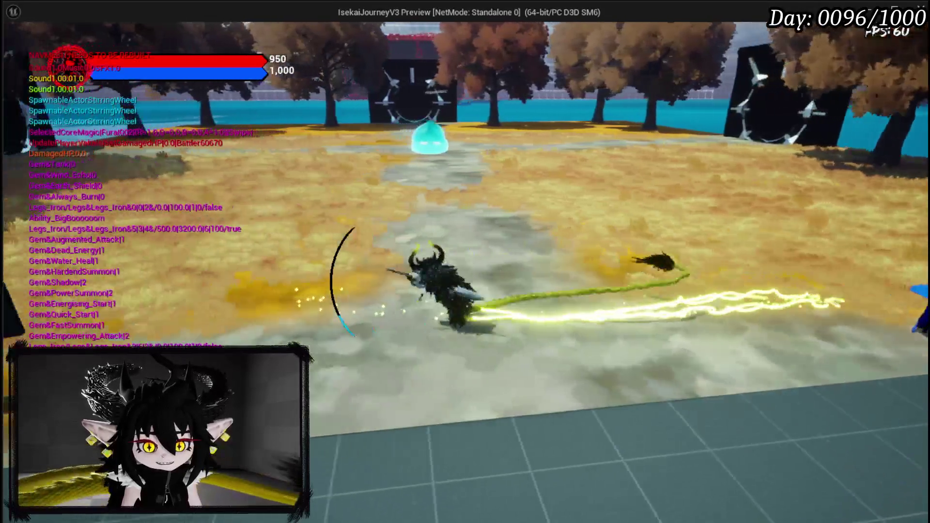
key(alt+Tab)
key(Escape)
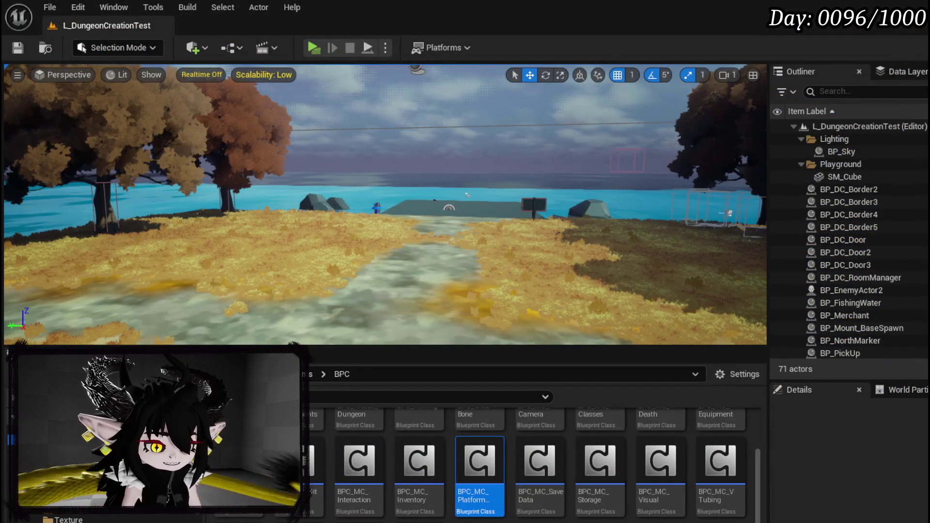
Step: Jump from StartIframes to the Server Change Damage Response State event
key(alt+Tab)
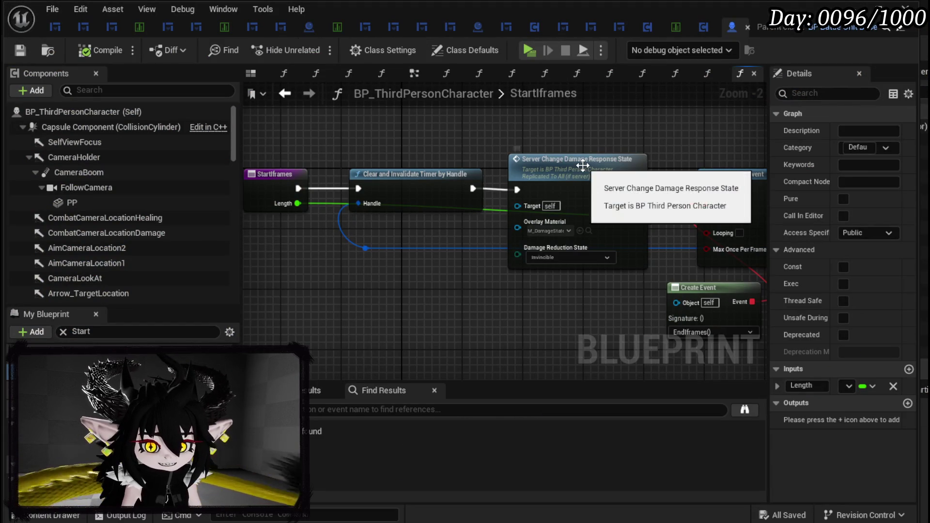
double_click(562, 164)
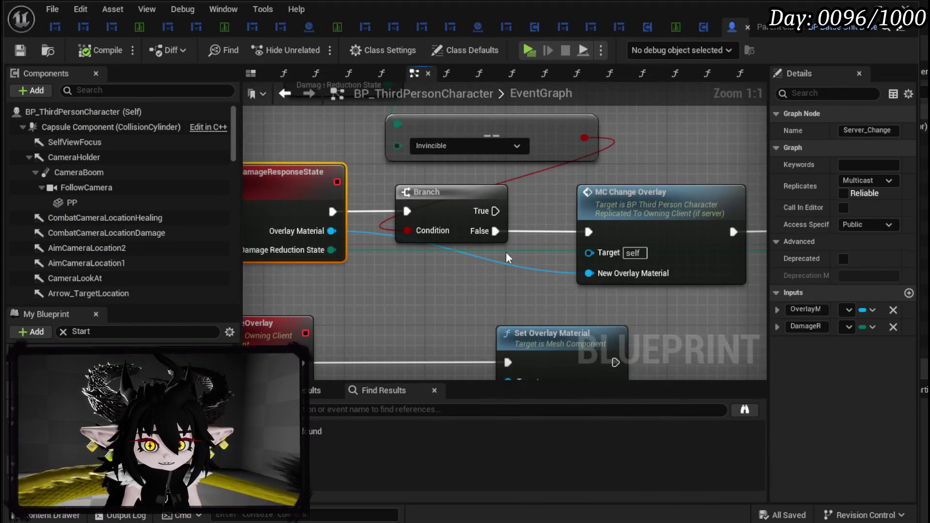
scroll(417, 284, down, 1)
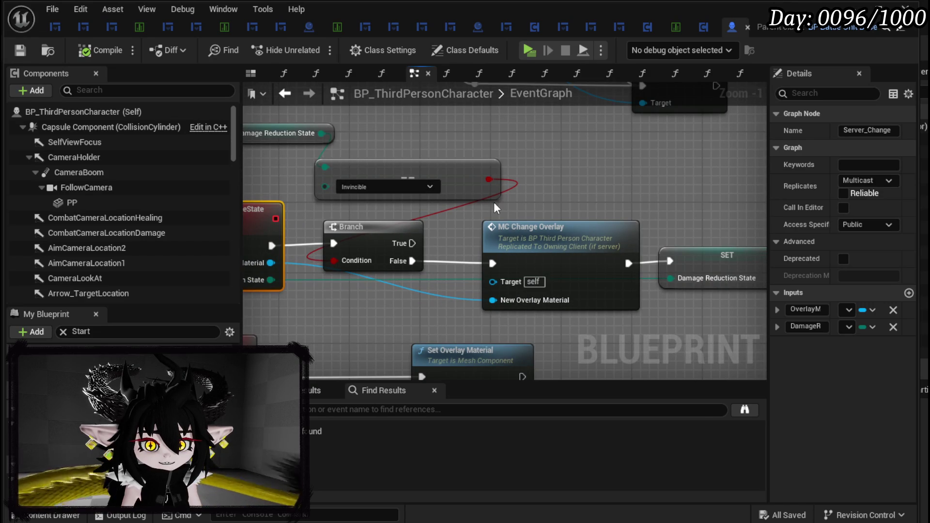
Step: Paste an MC Change Overlay copy on Branch True, feed it Overlay Material, and save
mouse_move(440, 174)
mouse_down()
mouse_move(533, 177)
mouse_move(478, 197)
mouse_move(497, 227)
mouse_move(649, 244)
mouse_up()
click(481, 201)
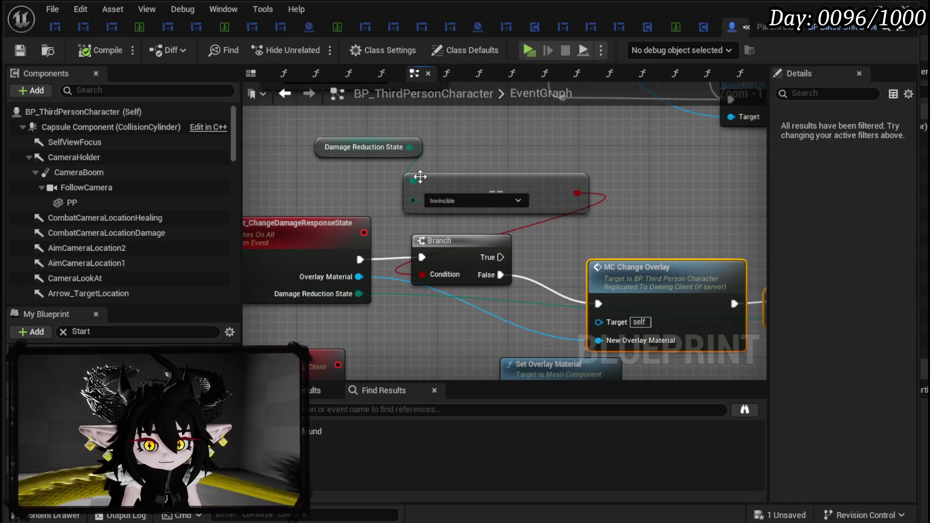
drag(480, 184, 371, 156)
mouse_move(626, 206)
mouse_down()
mouse_move(470, 165)
mouse_move(580, 197)
mouse_move(627, 234)
mouse_move(504, 205)
mouse_up()
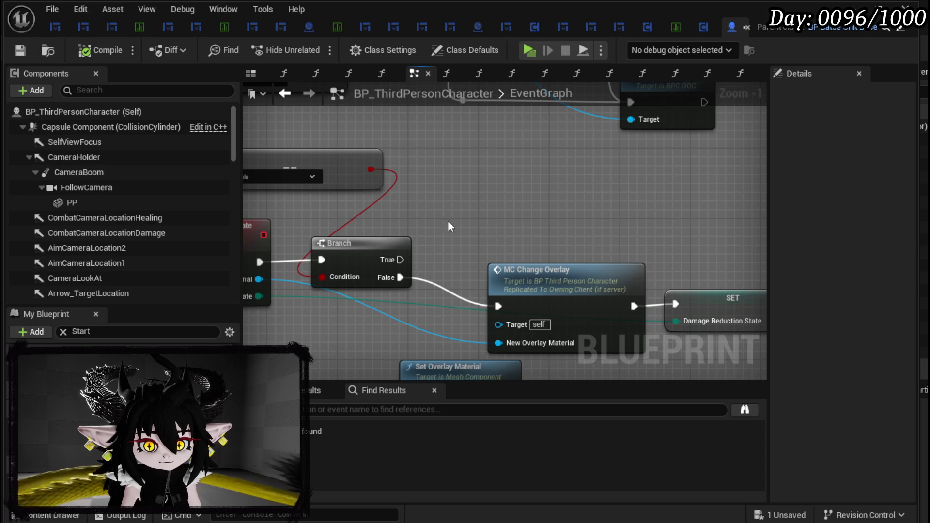
key(ctrl+v)
drag(541, 193, 532, 167)
drag(401, 260, 498, 183)
drag(500, 343, 511, 238)
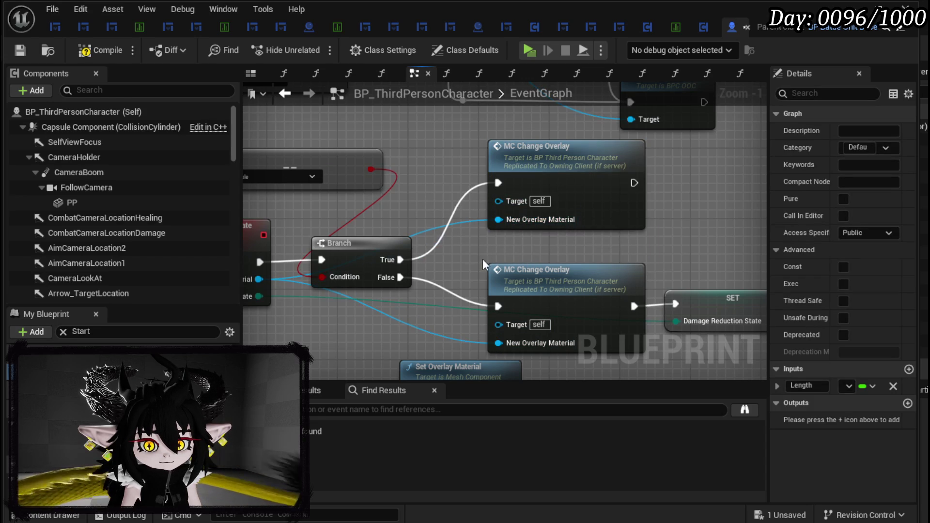
click(21, 50)
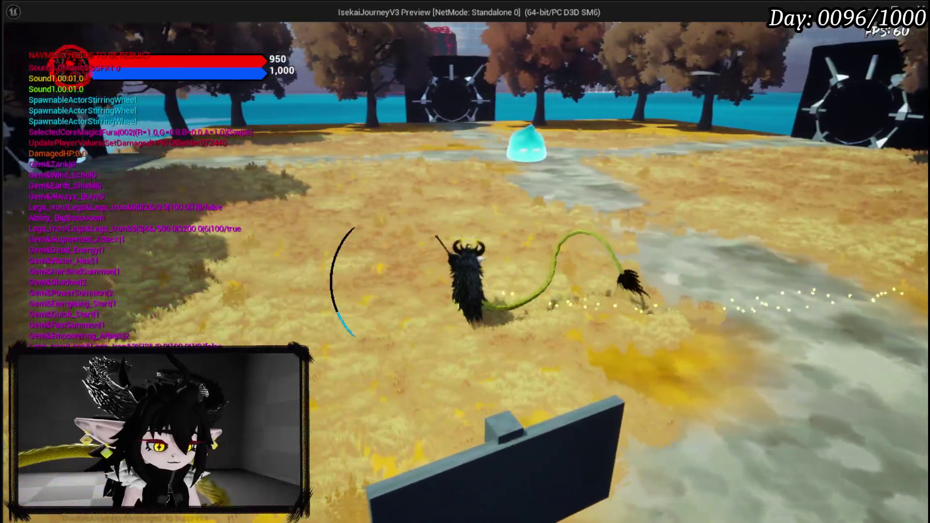
Step: Stop the play test and view the two MC Change Overlay nodes again
key(Escape)
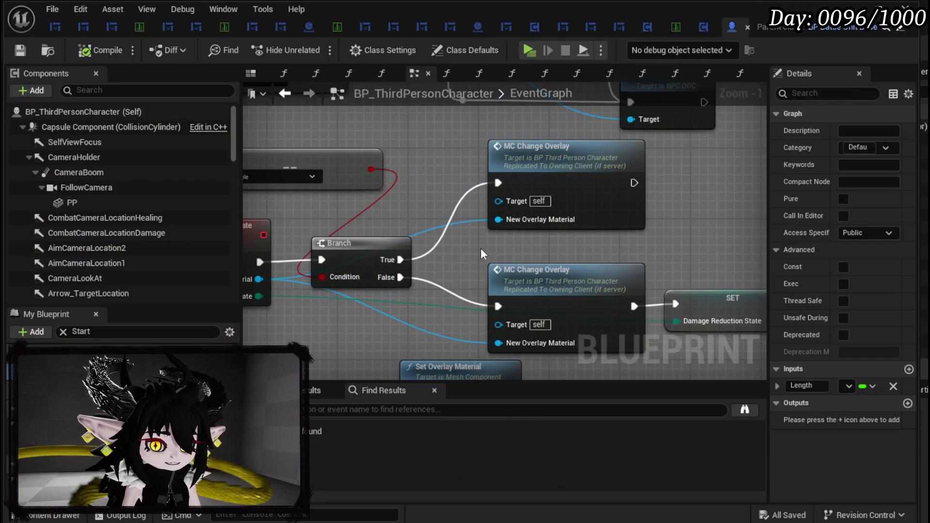
mouse_move(480, 248)
mouse_down()
mouse_move(552, 227)
mouse_move(568, 240)
mouse_move(527, 257)
mouse_move(336, 238)
mouse_move(653, 260)
mouse_move(274, 243)
mouse_up()
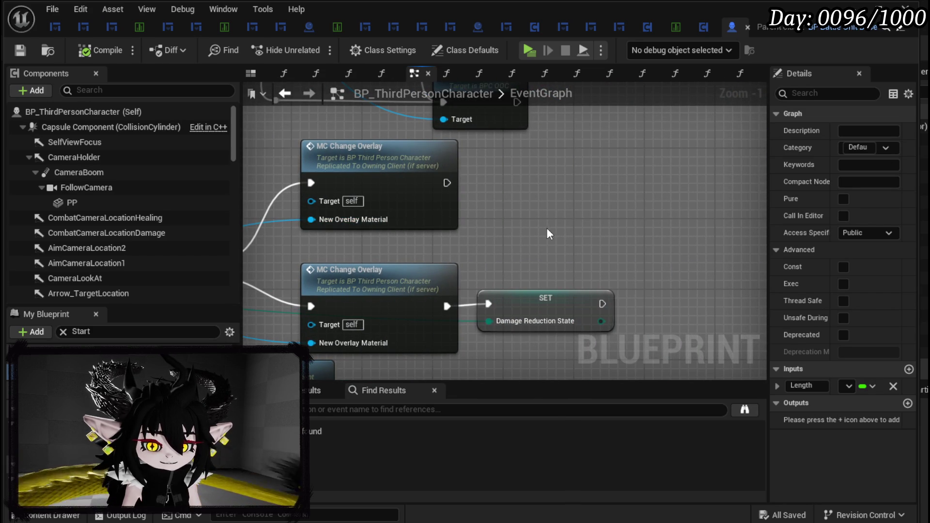
Step: Cut the Branch True wire to the upper MC Change Overlay, save, and reopen StartIframes
drag(544, 227, 772, 238)
drag(675, 238, 758, 245)
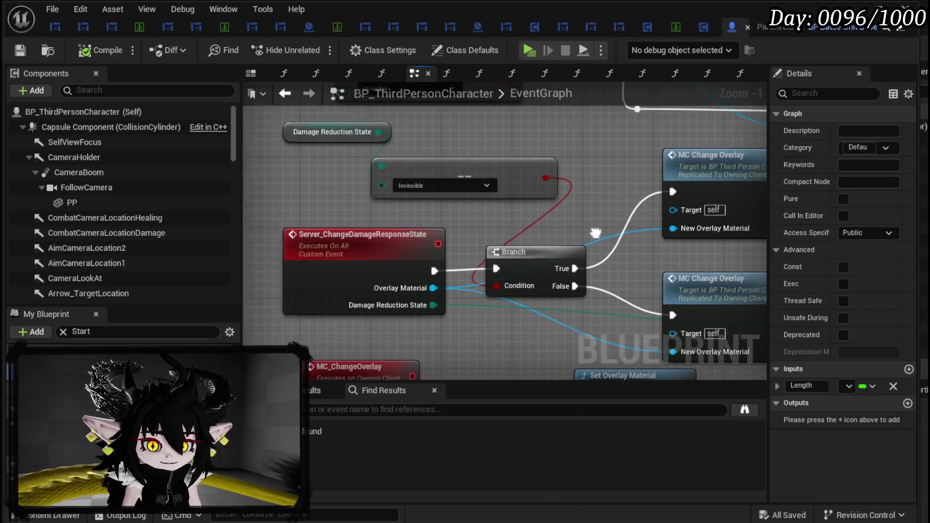
mouse_move(553, 243)
mouse_down()
mouse_move(559, 139)
mouse_move(419, 229)
mouse_up()
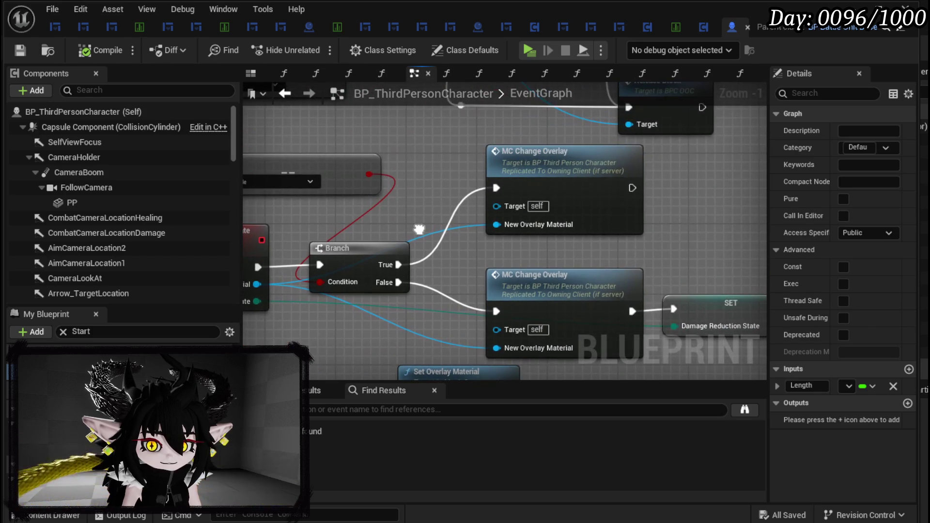
alt+click(398, 265)
drag(435, 260, 568, 250)
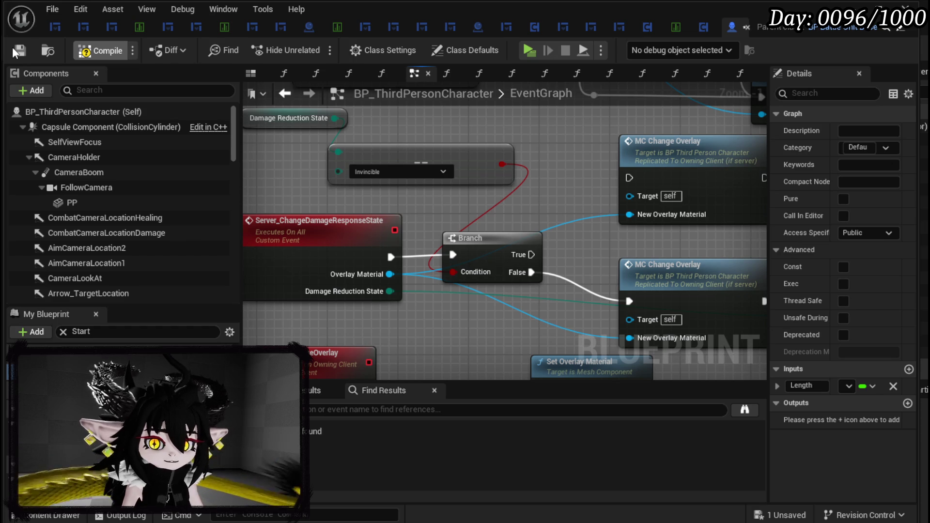
click(14, 48)
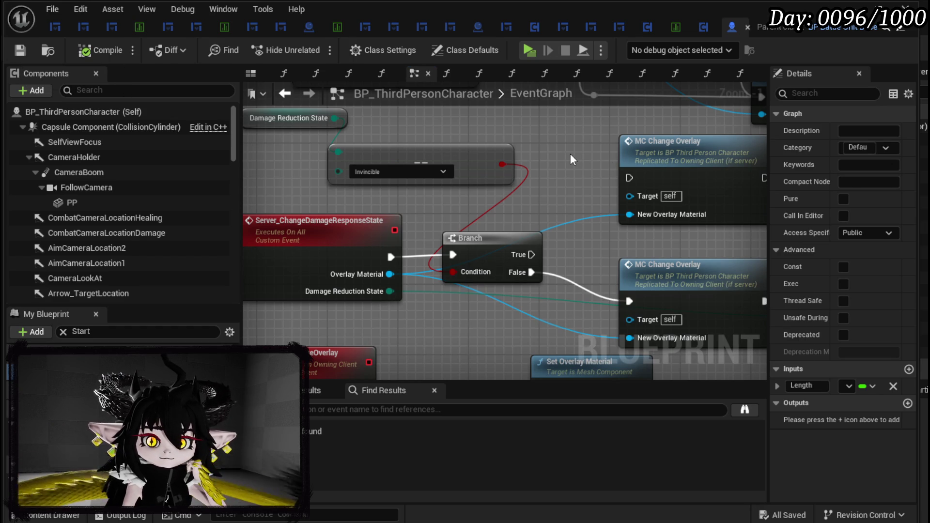
click(285, 93)
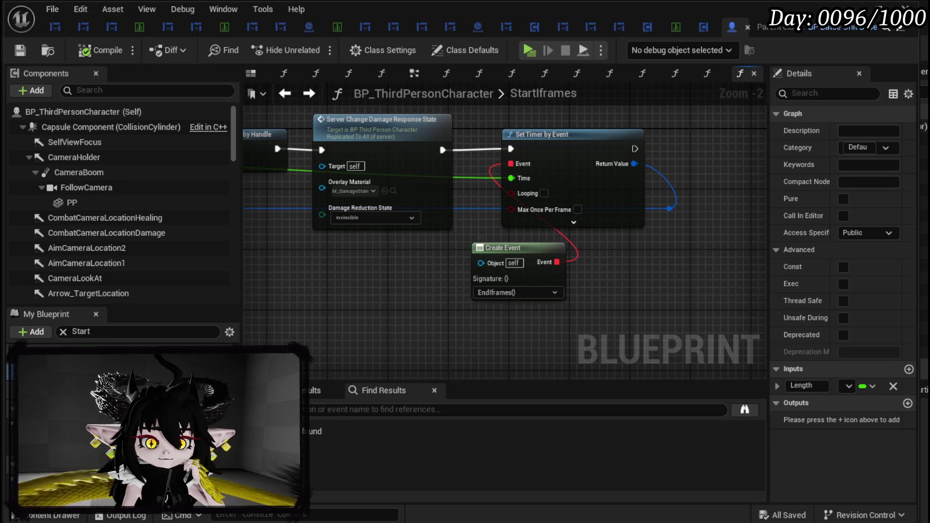
Step: Find the EndIframes function through the My Blueprint search and open its graph
click(161, 337)
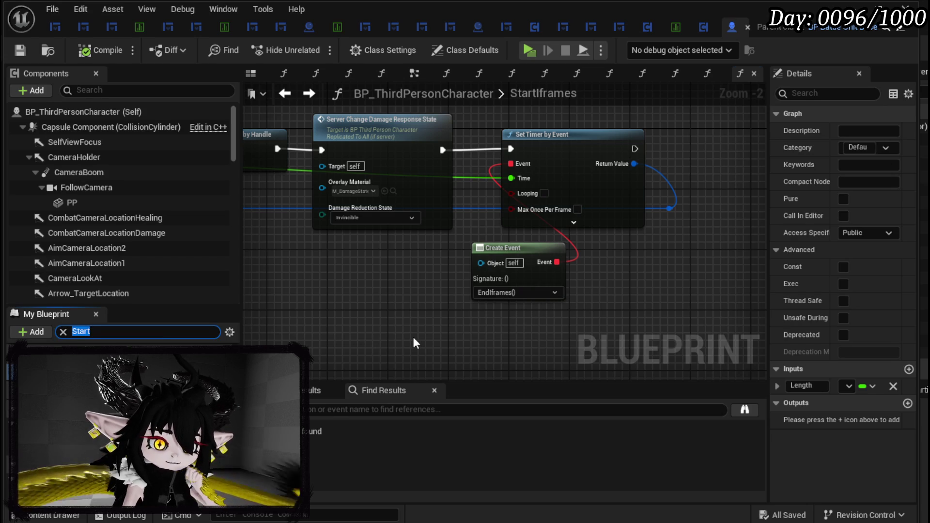
text(End)
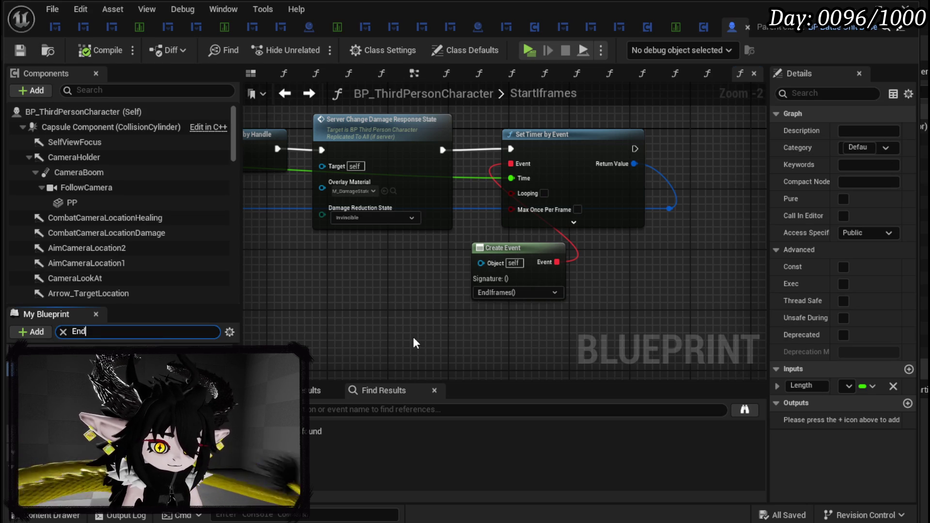
text(if)
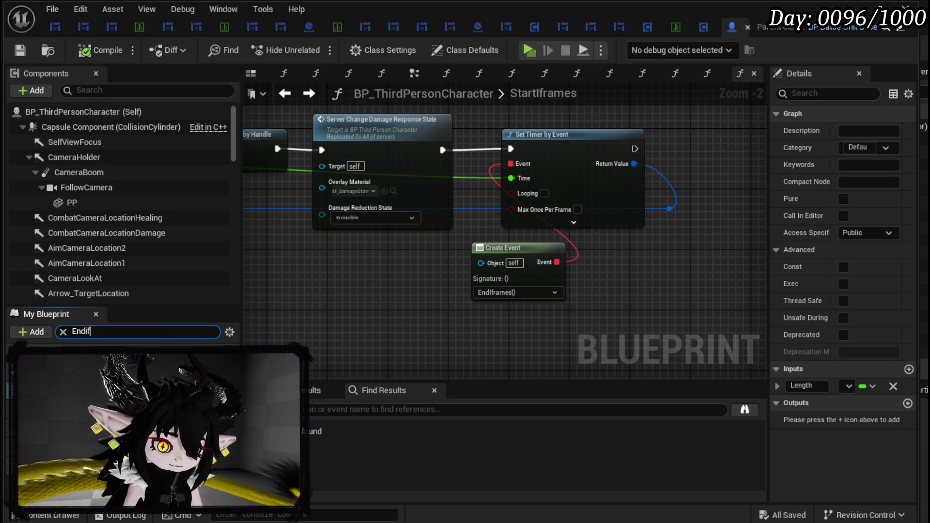
double_click(72, 364)
Step: Nudge the EndIframes entry node left, then jump to the Server damage response event
drag(506, 340, 663, 96)
click(441, 146)
drag(272, 197, 252, 197)
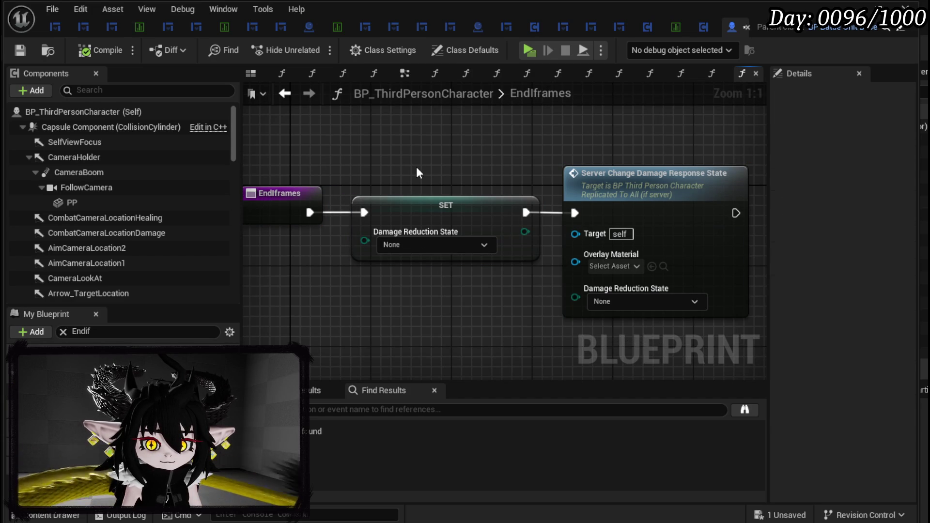
double_click(580, 193)
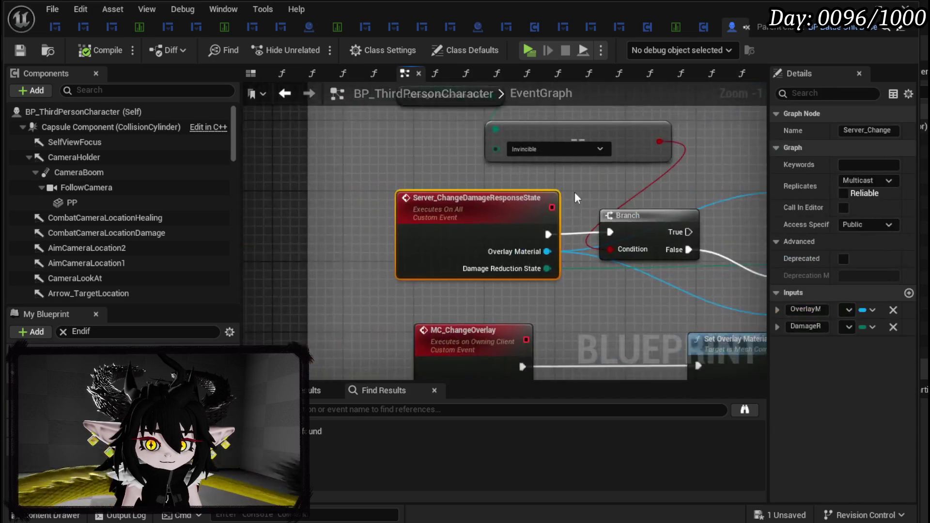
Step: Add a Print String after SET Damage Reduction State printing the overlay material's Get Display Name
drag(449, 187, 331, 188)
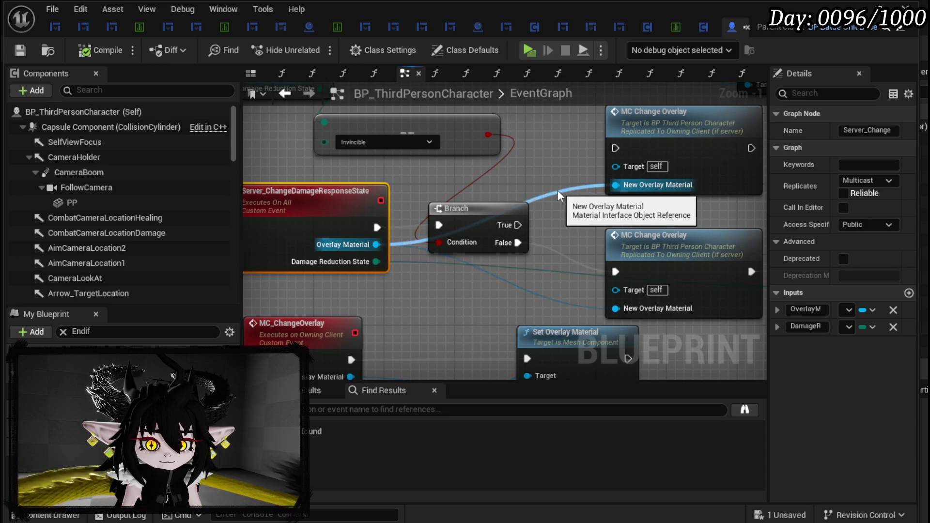
drag(558, 190, 356, 180)
mouse_move(697, 242)
mouse_down()
mouse_move(496, 226)
mouse_move(580, 242)
mouse_up()
text(Print Stri)
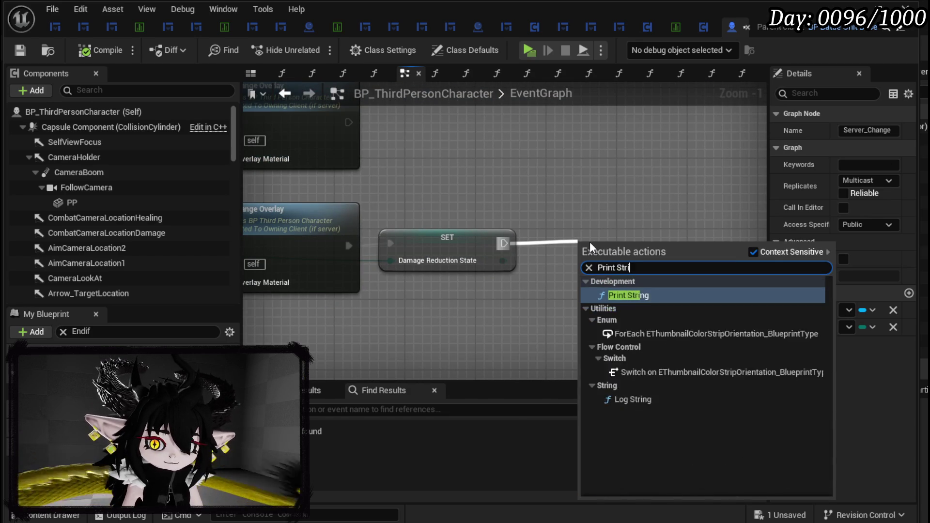
key(Return)
mouse_move(590, 242)
mouse_down()
mouse_move(476, 237)
mouse_move(280, 205)
mouse_move(579, 278)
mouse_move(721, 269)
mouse_up()
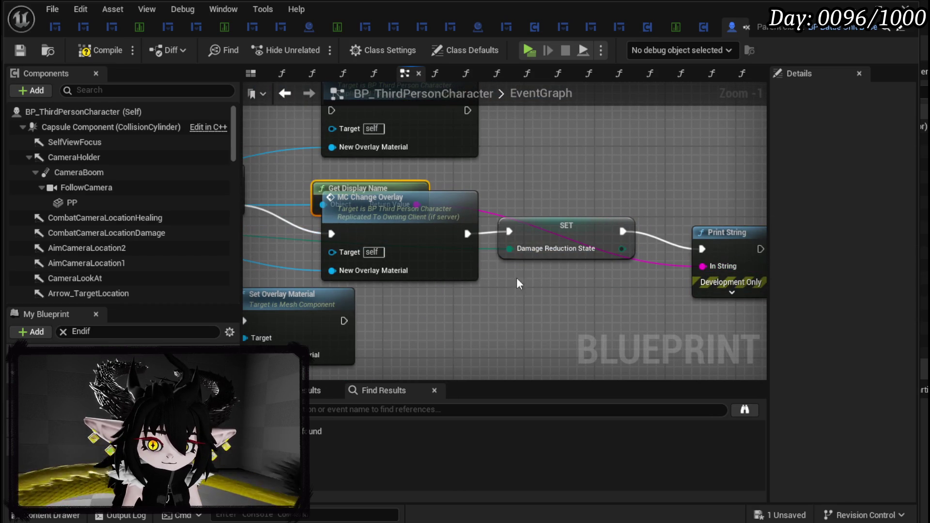
mouse_move(351, 190)
mouse_down()
mouse_move(746, 193)
mouse_move(559, 195)
mouse_up()
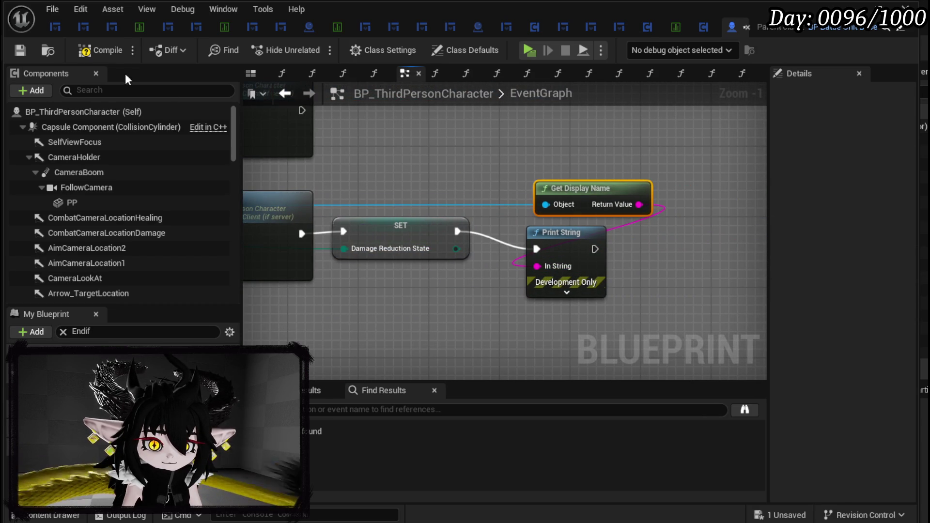
Step: Compile and save the blueprint, then rearrange the open editor document tabs
click(21, 51)
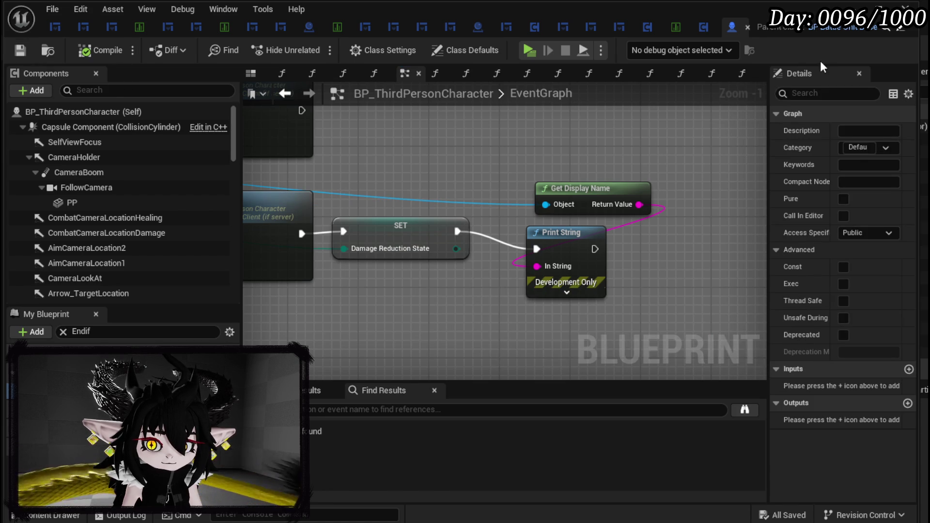
drag(744, 30, 59, 25)
right_click(59, 25)
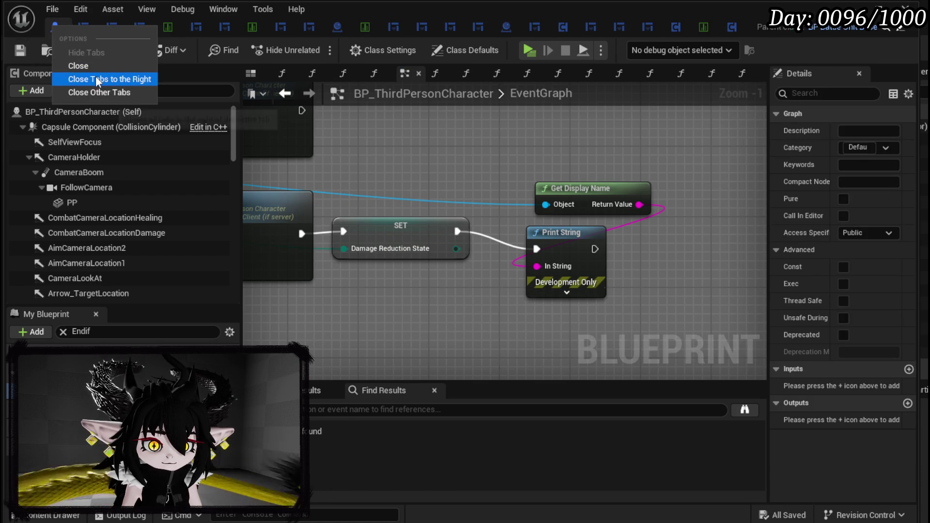
Step: Play-test, take damage, confirm M_DamageStateWhite_Inst prints on screen, then stop
click(222, 103)
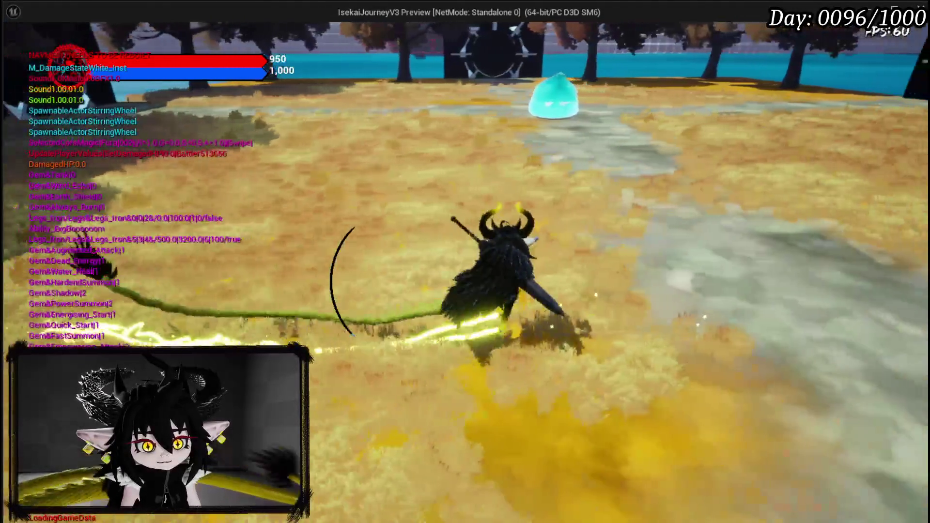
key(Escape)
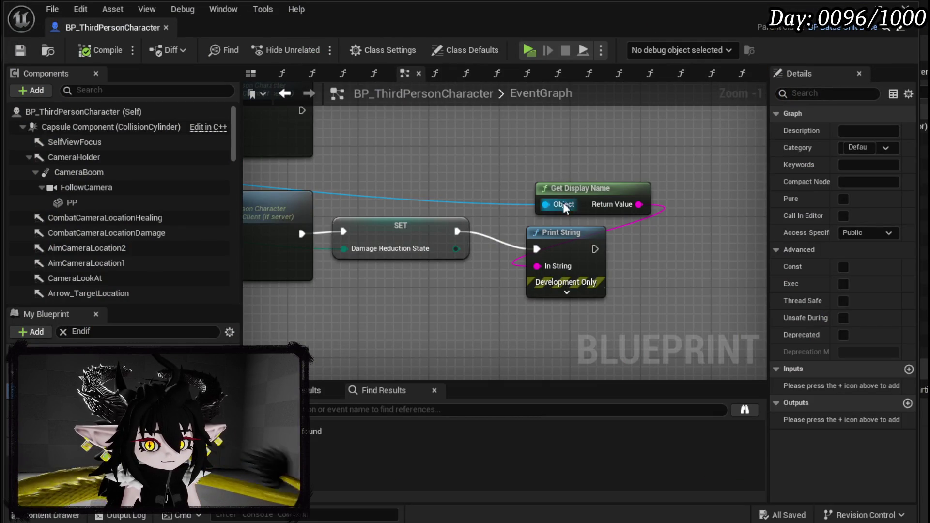
Step: Paste copies of the Get Display Name and Print String nodes and wire Branch True into them
scroll(546, 216, down, 3)
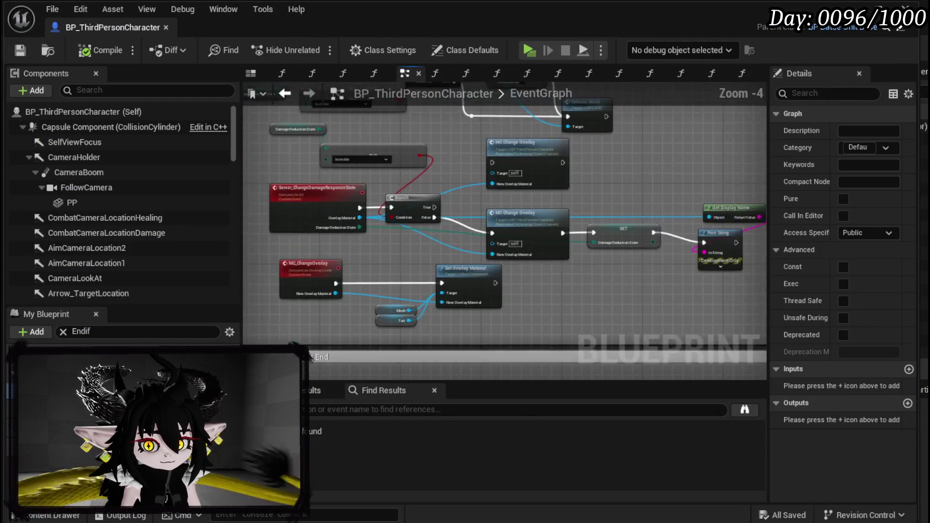
click(600, 201)
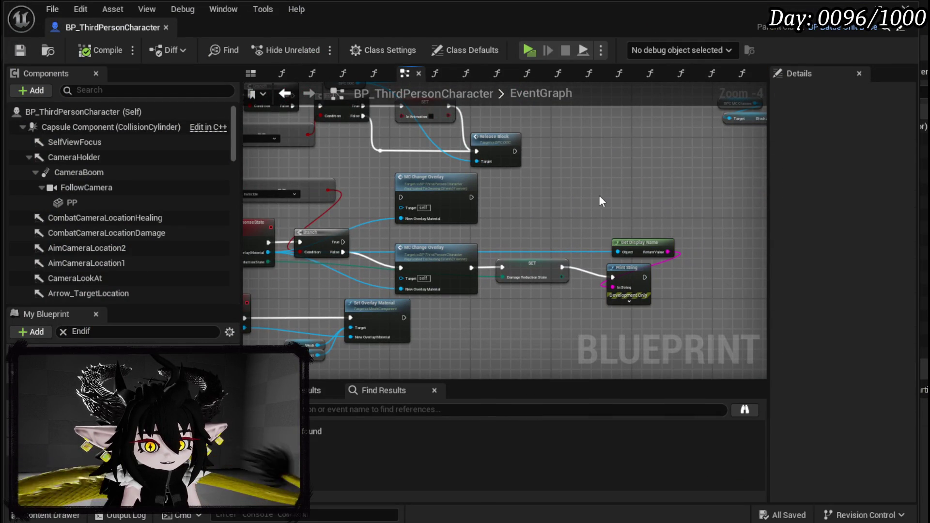
key(ctrl+v)
drag(342, 242, 603, 213)
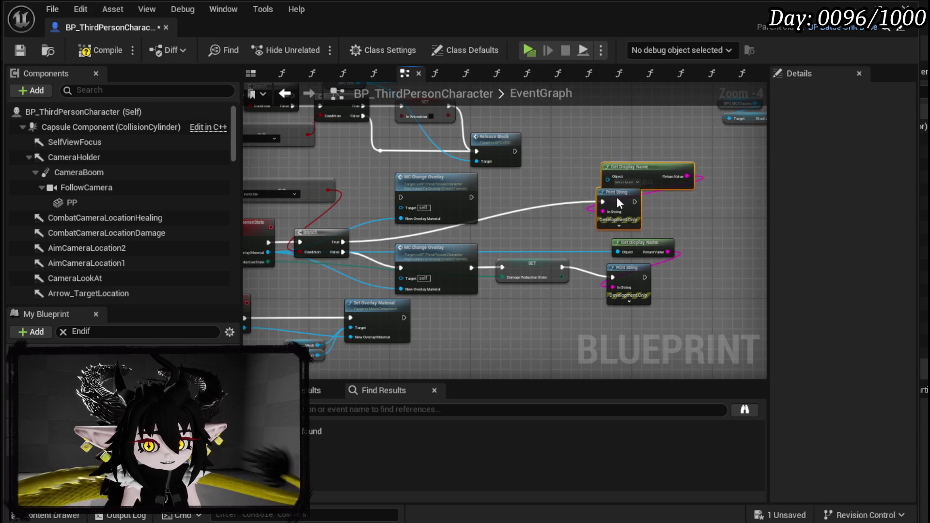
scroll(606, 213, up, 3)
Step: Add a Damage Reduction State getter feeding the new Print String's In String
click(482, 316)
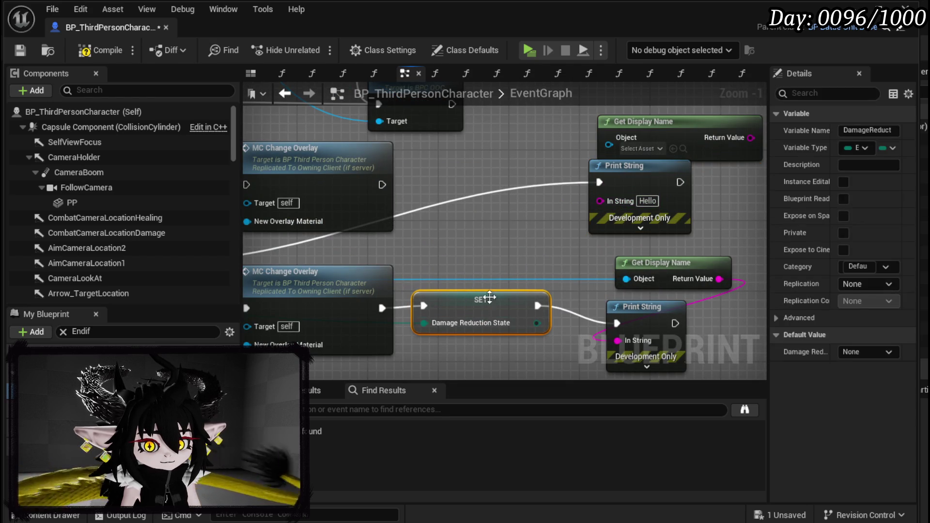
right_click(499, 223)
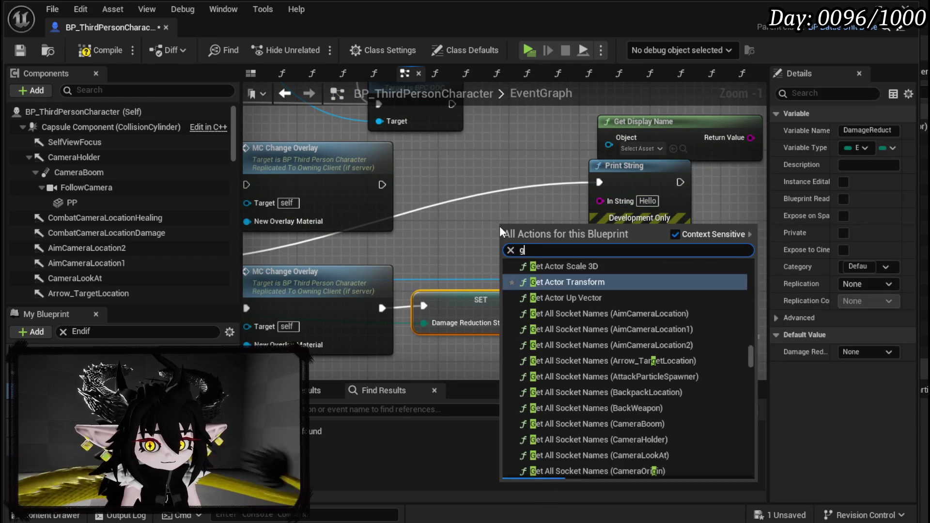
text(get damage re)
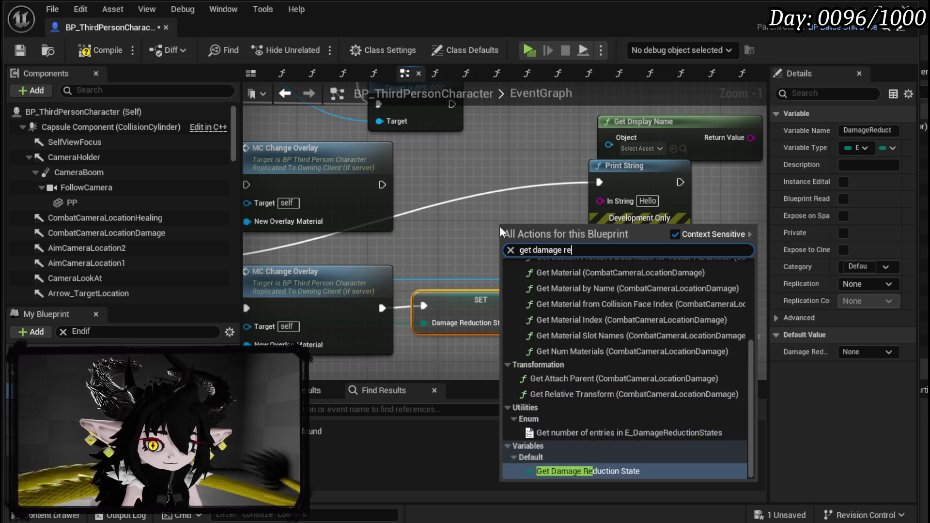
click(587, 471)
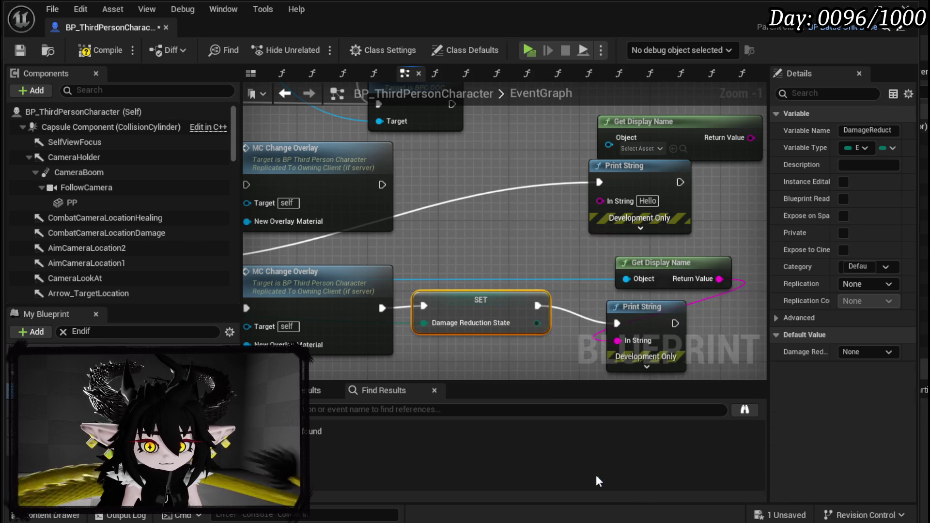
mouse_move(579, 223)
mouse_down()
mouse_move(522, 216)
mouse_move(599, 199)
mouse_move(471, 175)
mouse_up()
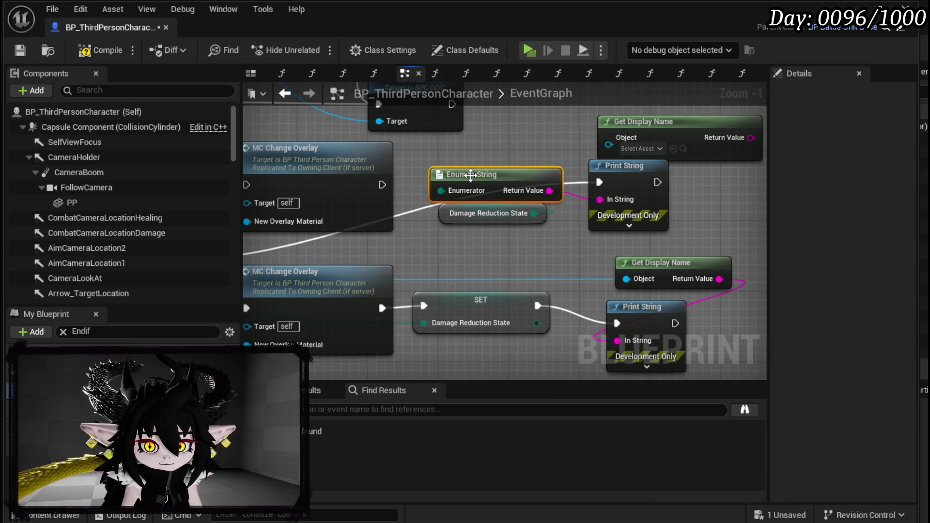
Step: Set the Print String's text colour to red and compile the blueprint
click(615, 220)
mouse_move(693, 280)
mouse_down()
mouse_move(688, 257)
mouse_move(703, 275)
mouse_up()
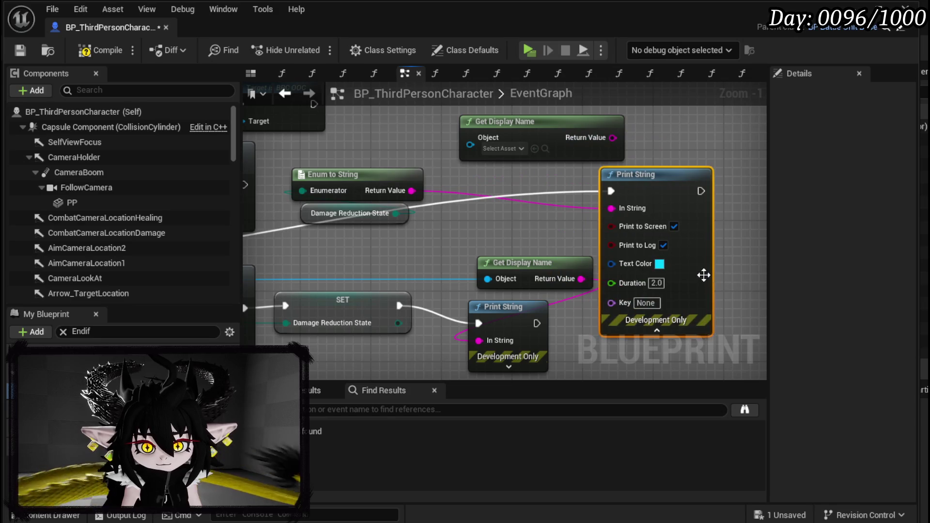
click(660, 264)
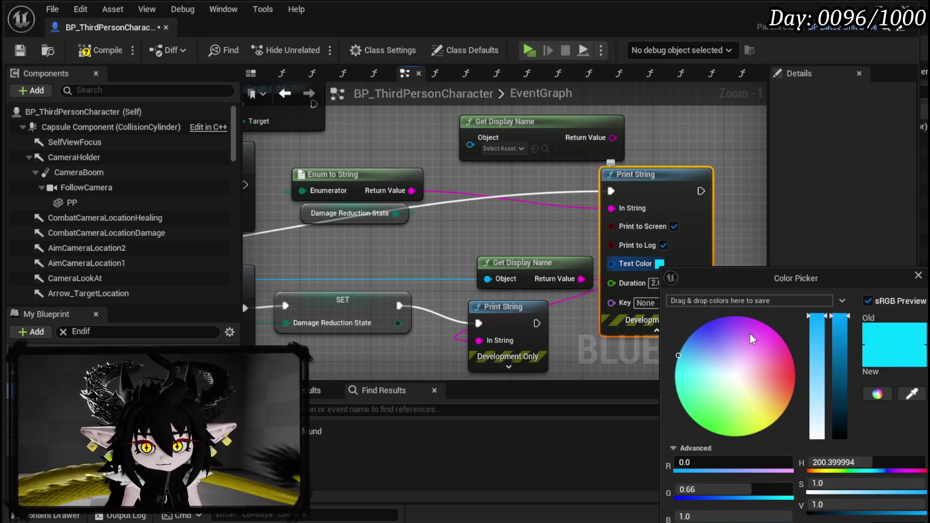
click(792, 363)
click(485, 232)
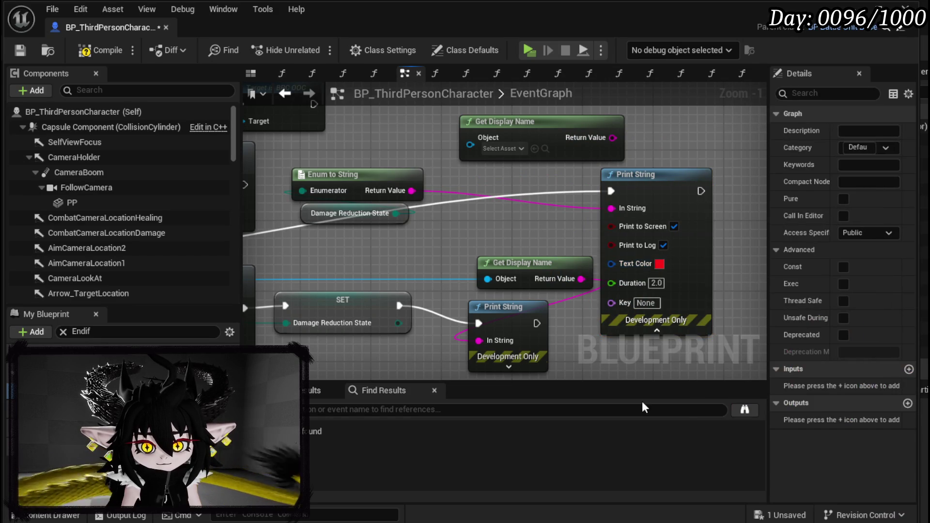
click(19, 51)
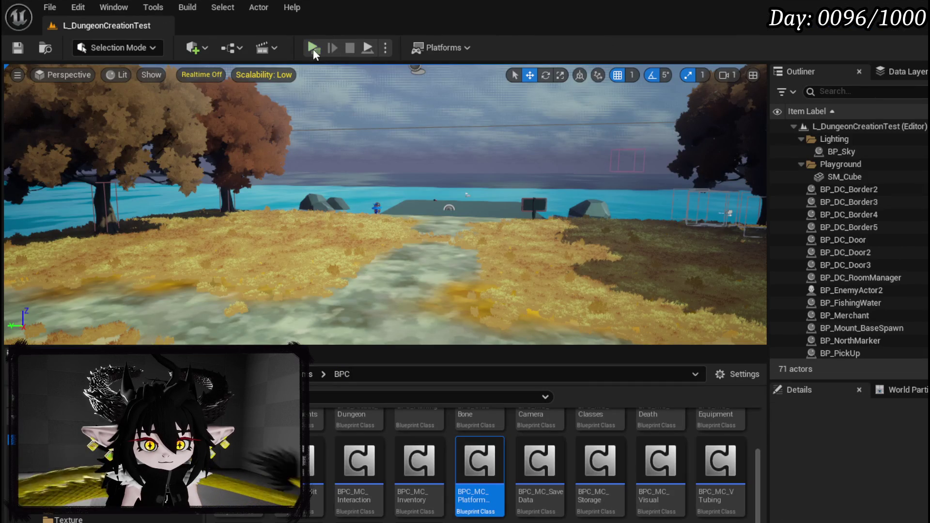
Step: Play the level to check the red damage-state debug print, then stop
click(324, 57)
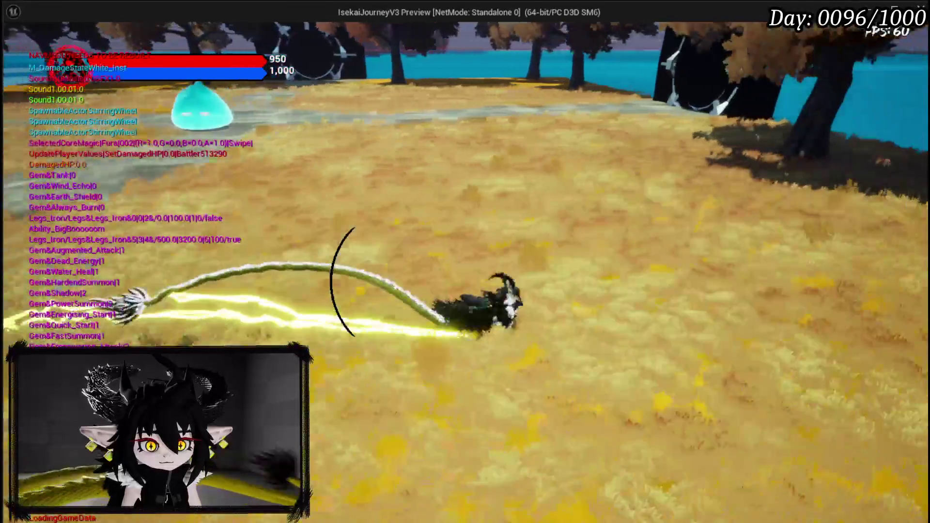
key(Escape)
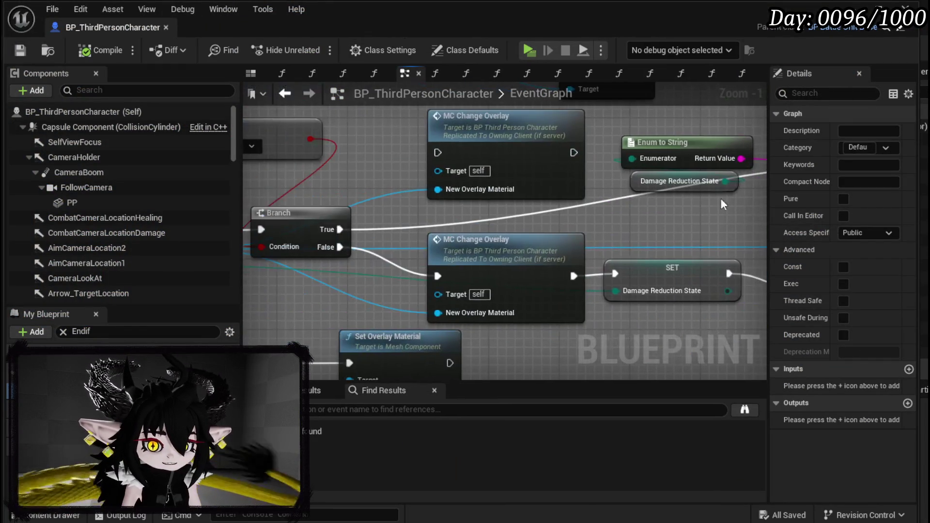
Step: Try deleting the red Enum to String and Print String nodes and moving overlay nodes, then undo
mouse_move(333, 225)
mouse_down()
mouse_move(76, 197)
mouse_move(406, 214)
mouse_move(535, 253)
mouse_move(543, 240)
mouse_up()
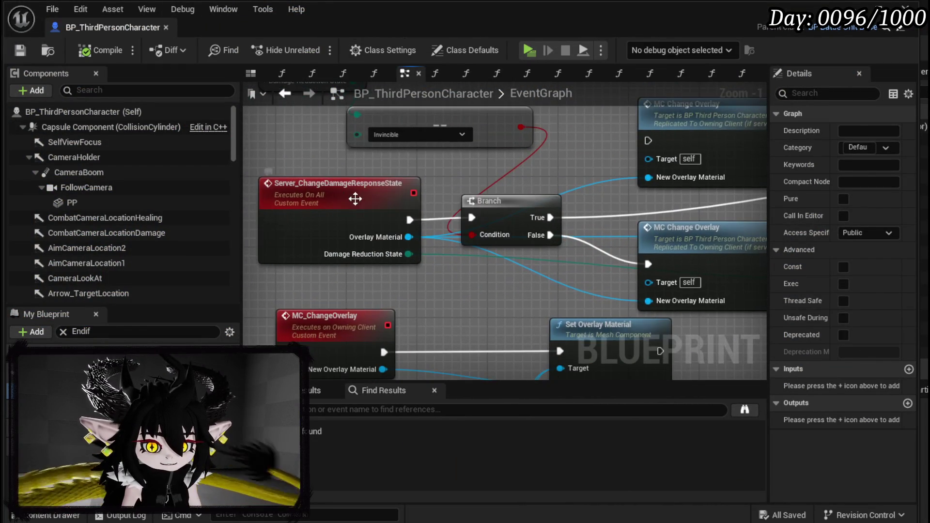
click(348, 195)
mouse_move(483, 186)
mouse_down()
mouse_move(246, 165)
mouse_move(39, 181)
mouse_move(529, 228)
mouse_up()
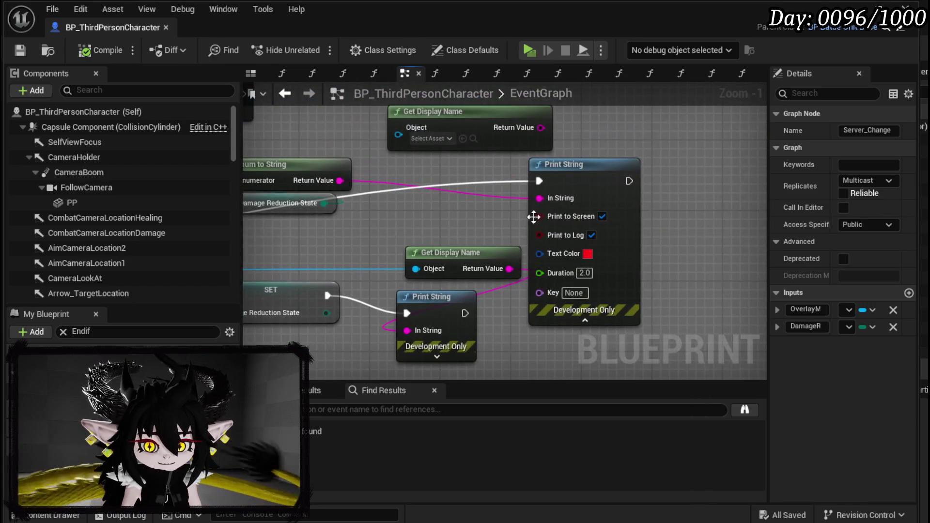
scroll(483, 190, down, 2)
drag(484, 190, 681, 171)
click(730, 148)
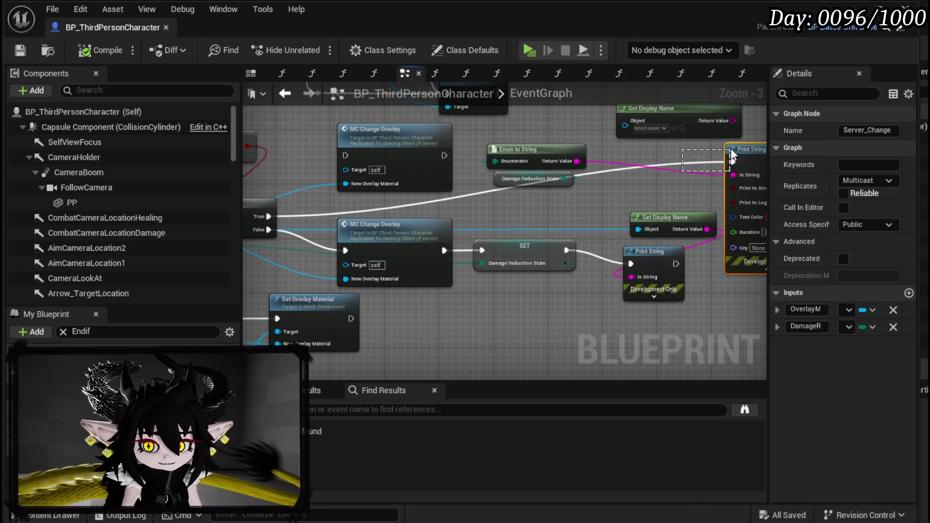
drag(726, 149, 726, 149)
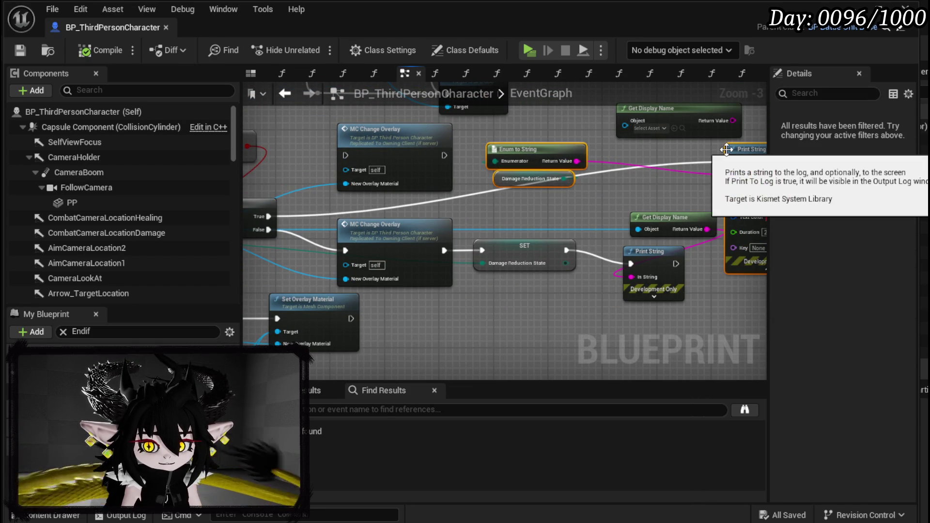
key(Delete)
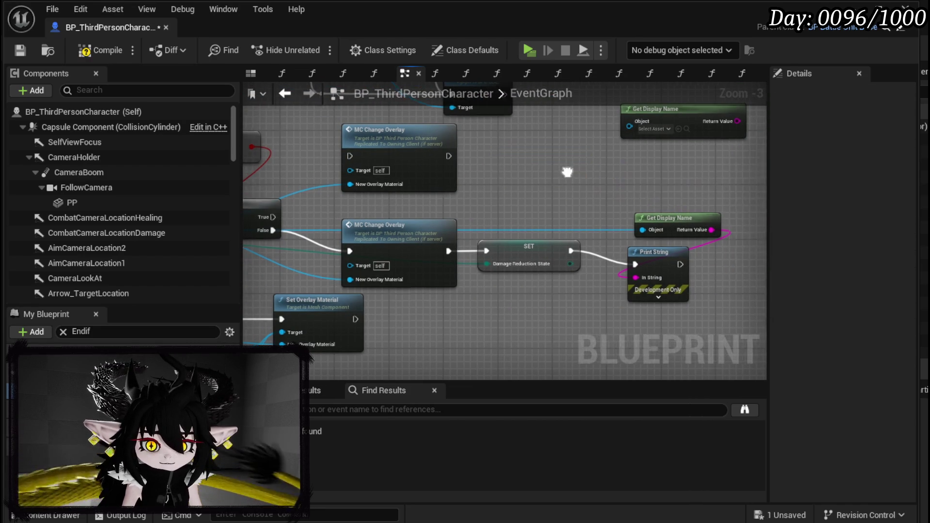
click(358, 228)
drag(509, 358, 409, 274)
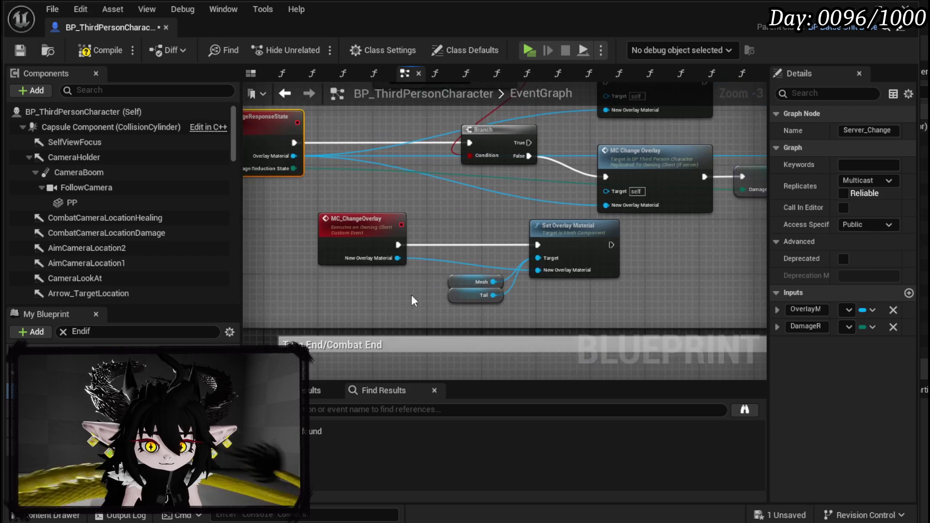
mouse_move(595, 235)
mouse_down()
mouse_move(455, 219)
mouse_move(390, 224)
mouse_up()
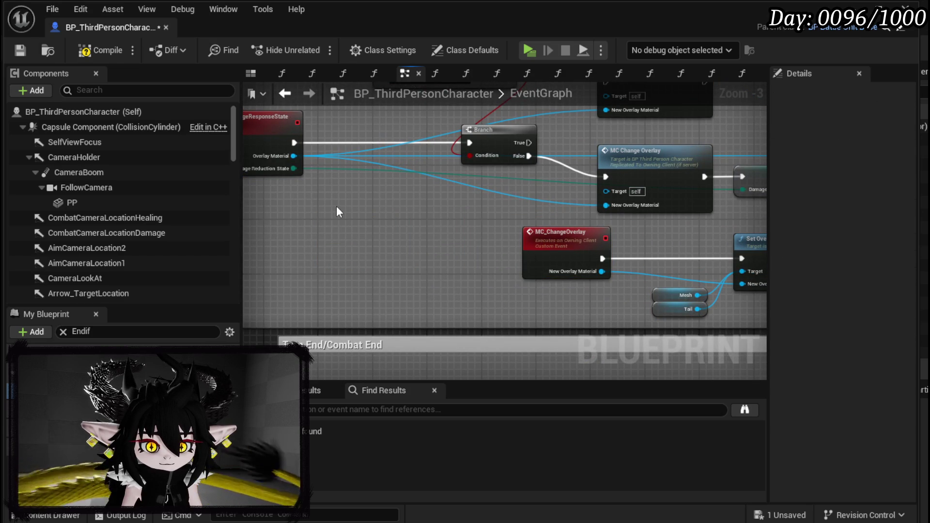
key(ctrl+z)
key(ctrl+z)
Step: Wire the red Print String between Server_ChangeDamageResponseState and the Branch, and save
drag(503, 217, 462, 155)
drag(376, 170, 438, 172)
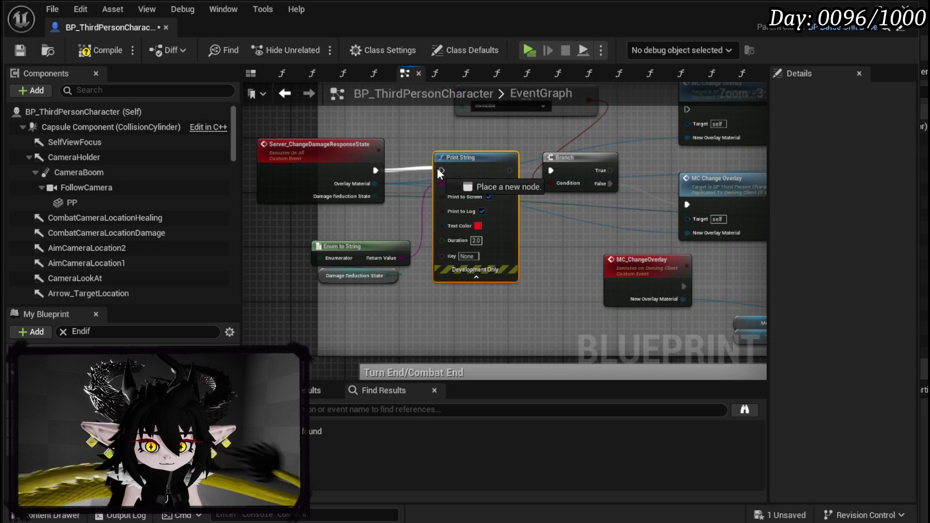
drag(531, 167, 551, 170)
click(492, 143)
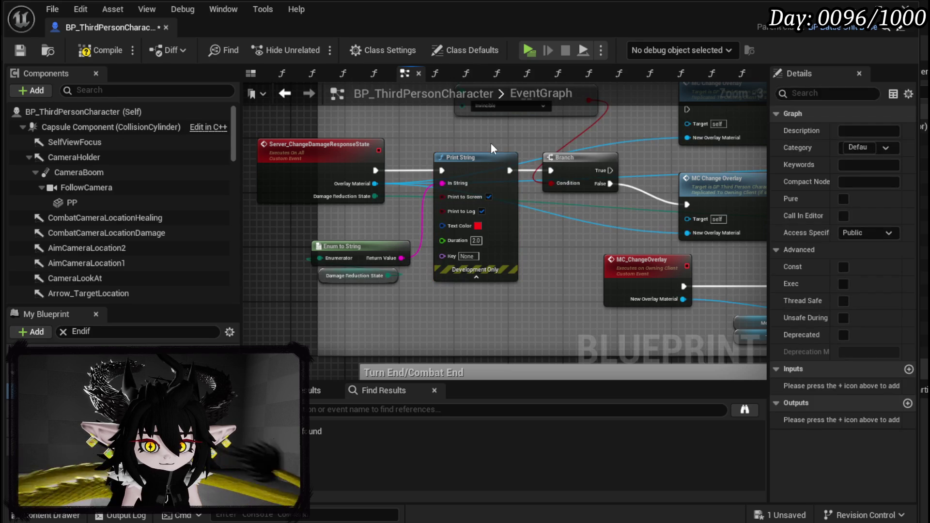
click(19, 51)
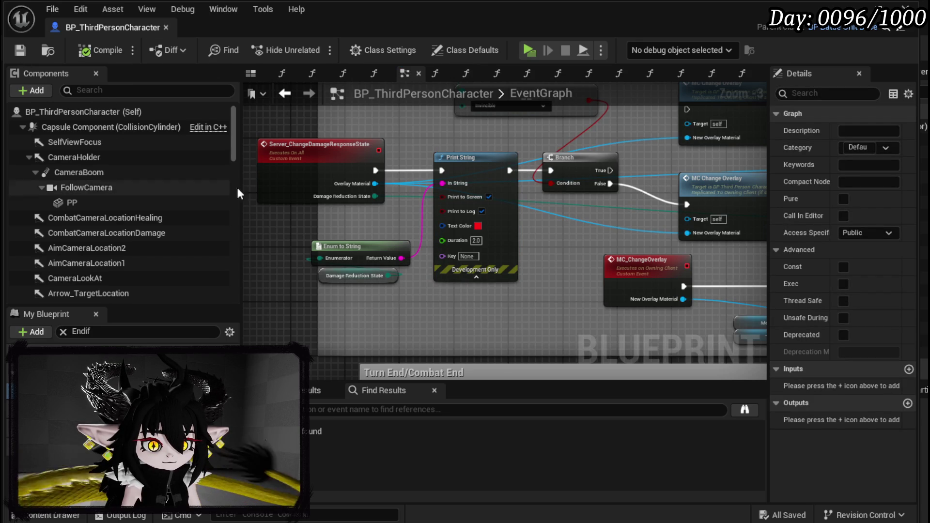
click(867, 6)
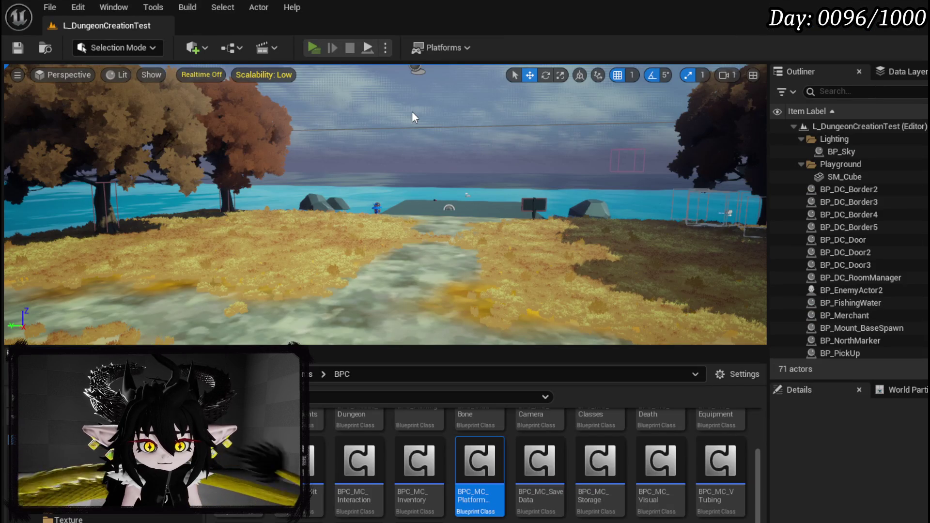
Step: Run another play-test with Alt+P, stop it, then open the StartIframes function graph
key(alt+p)
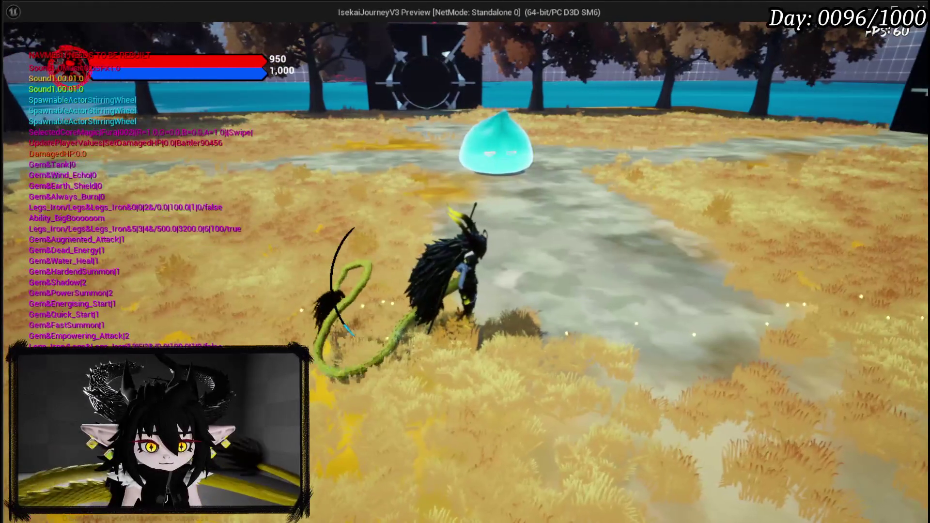
key(Escape)
text(Start)
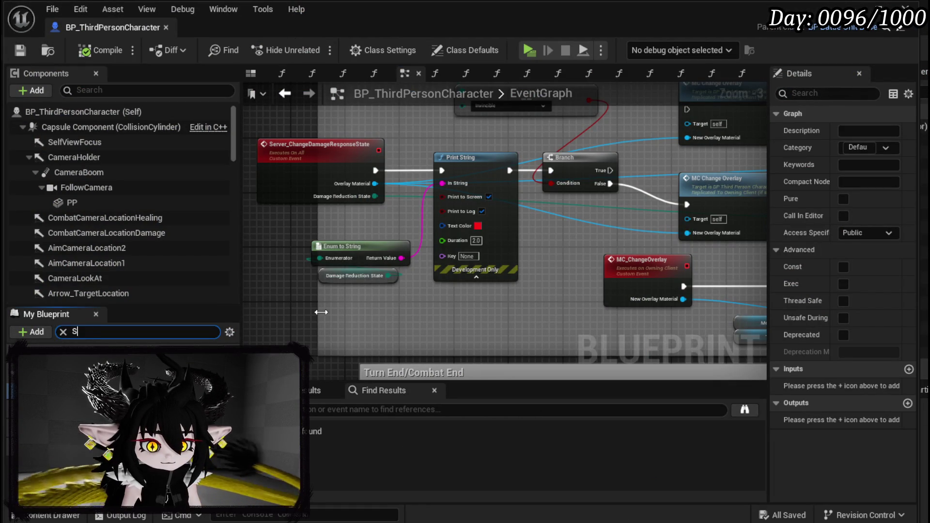
key(Return)
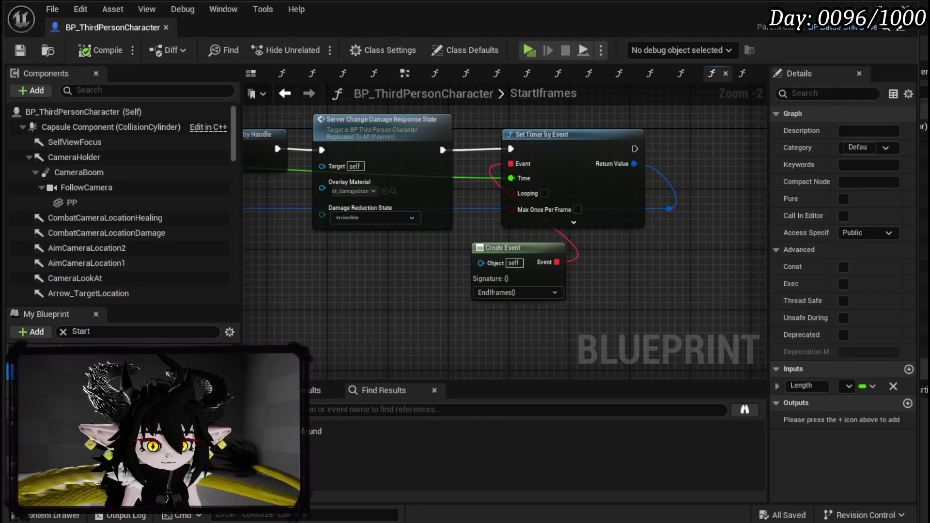
Step: Insert a Print String saying 'iFrames' between Clear and Invalidate Timer by Handle and Server Change Damage Response State
drag(376, 282, 641, 294)
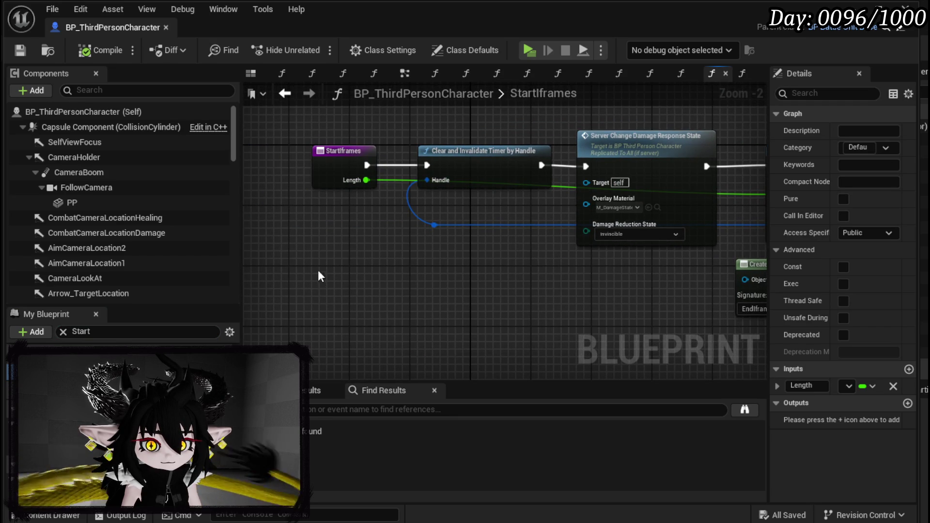
drag(324, 216, 479, 151)
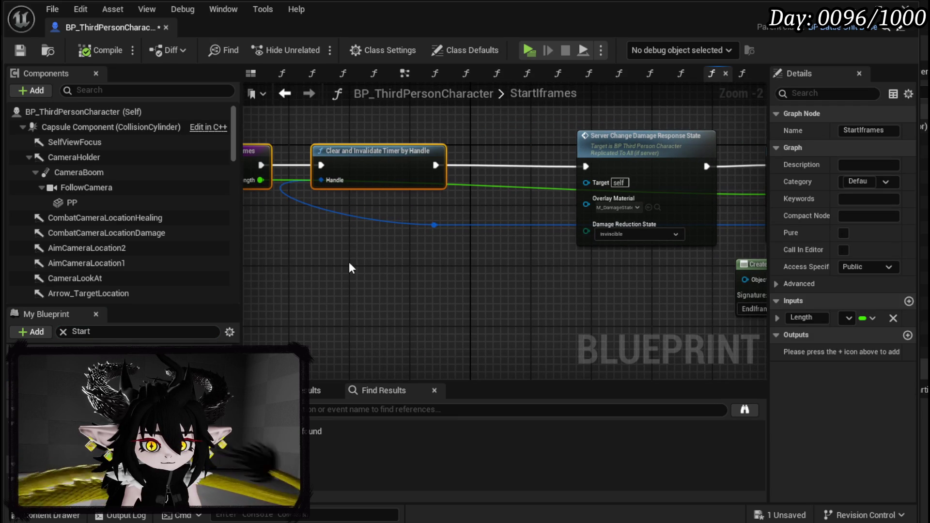
right_click(350, 264)
text(Print)
key(Down)
key(Up)
text(Str)
key(Return)
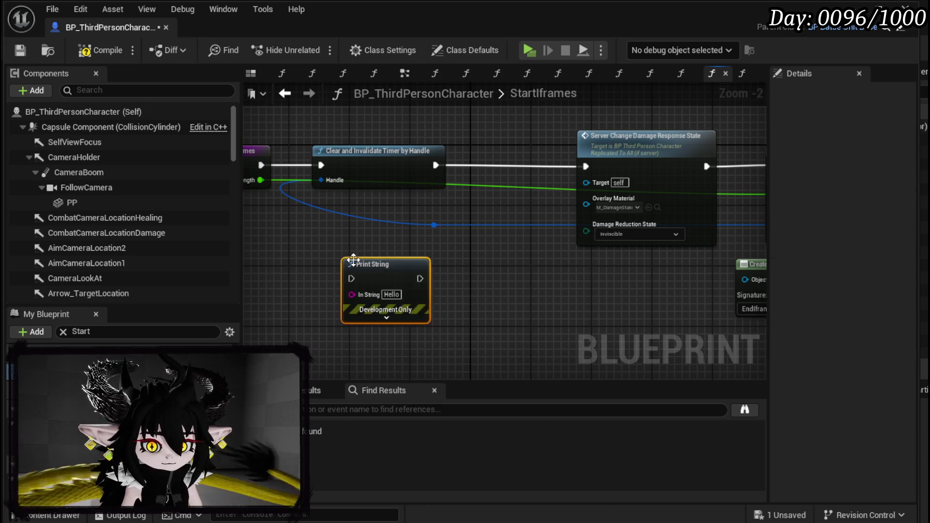
text(s)
click(491, 300)
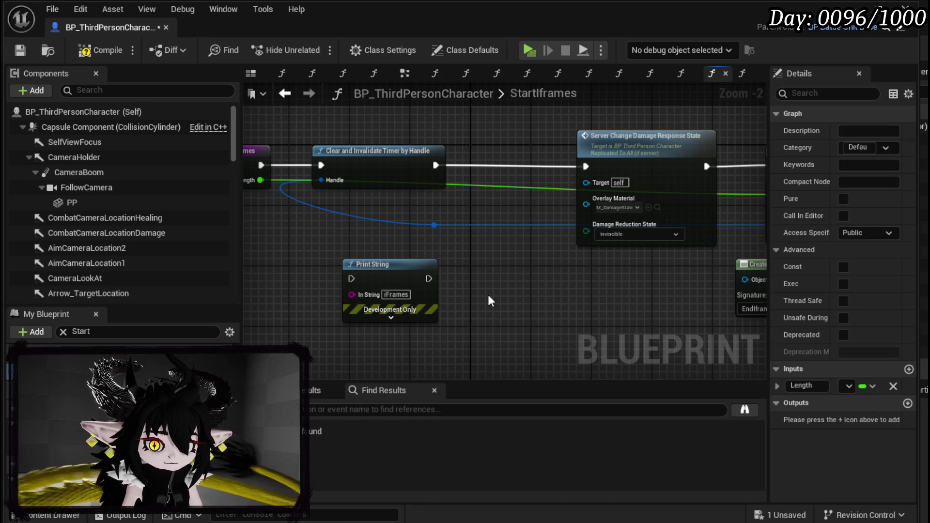
mouse_move(373, 264)
mouse_down()
mouse_move(509, 126)
mouse_move(275, 133)
mouse_move(536, 149)
mouse_up()
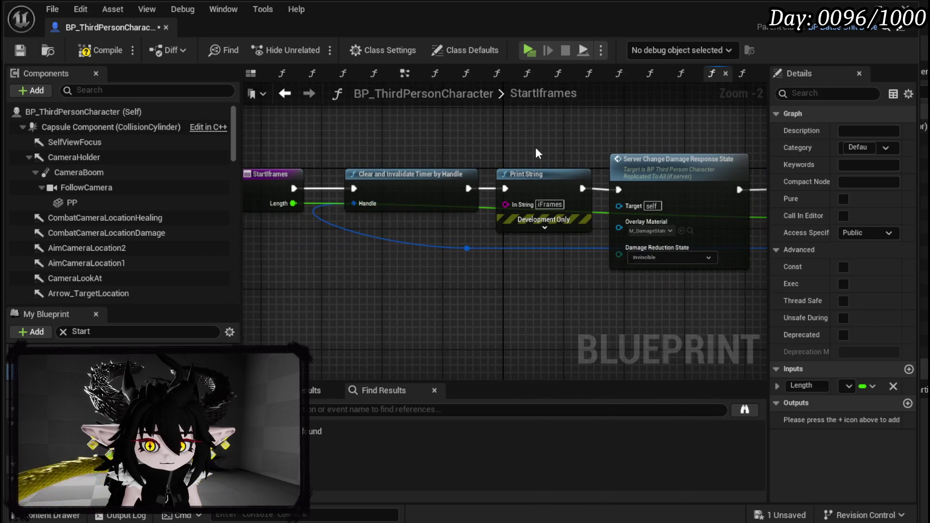
Step: Save, dash in a play-test to see 'iFrames' printed, then select BPC_MC_PlatformerMovement
click(19, 52)
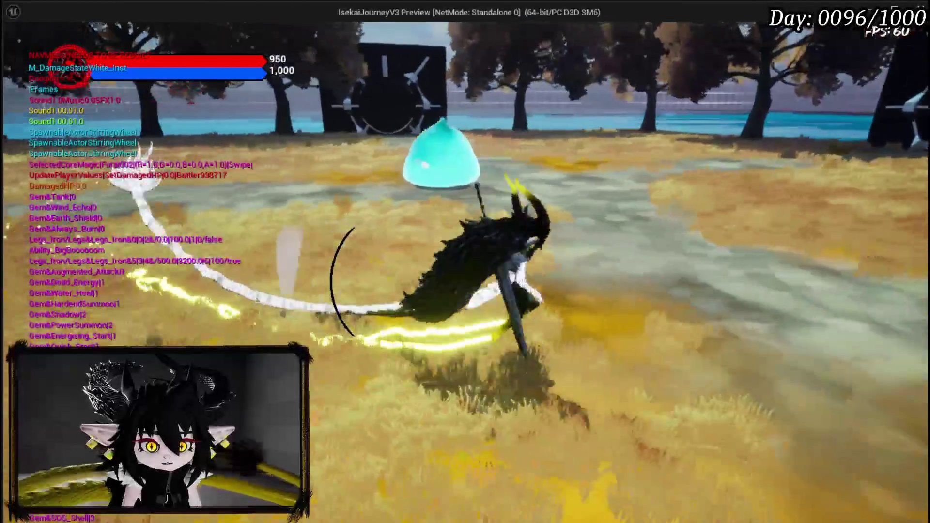
key(Escape)
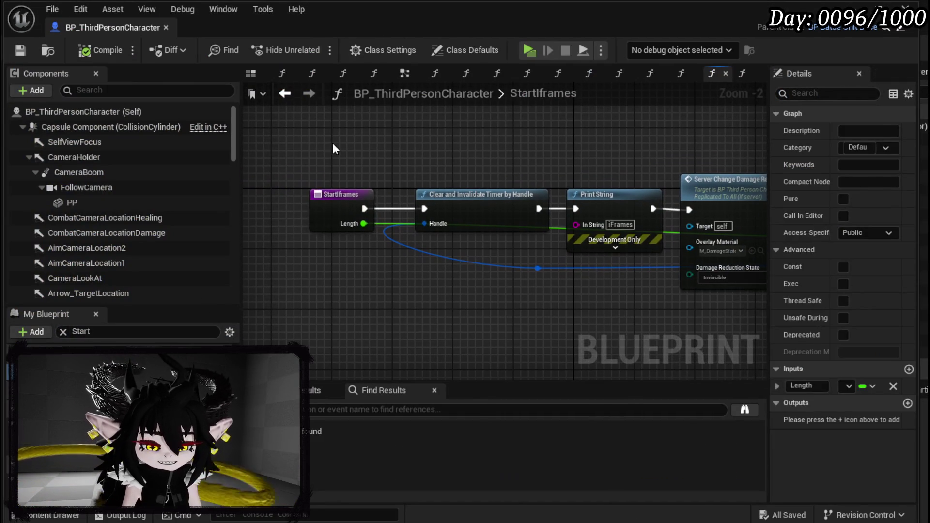
click(334, 208)
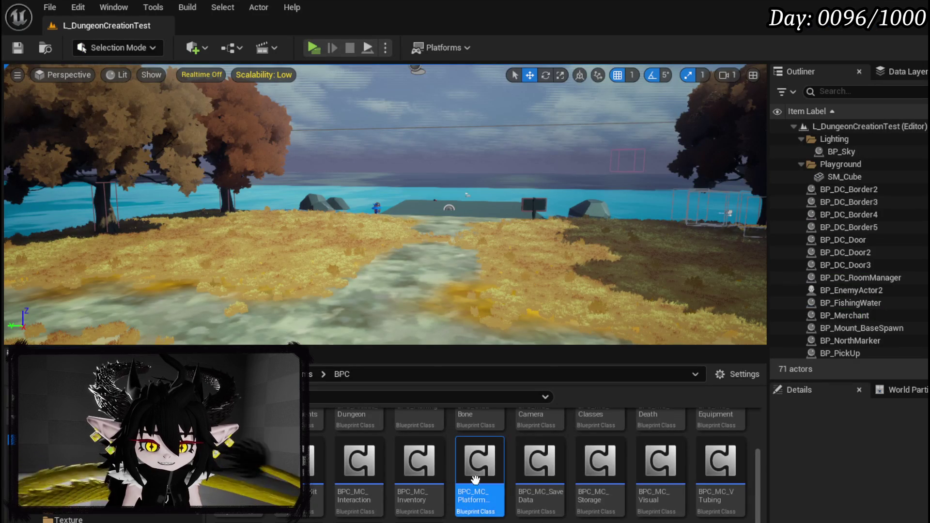
double_click(490, 493)
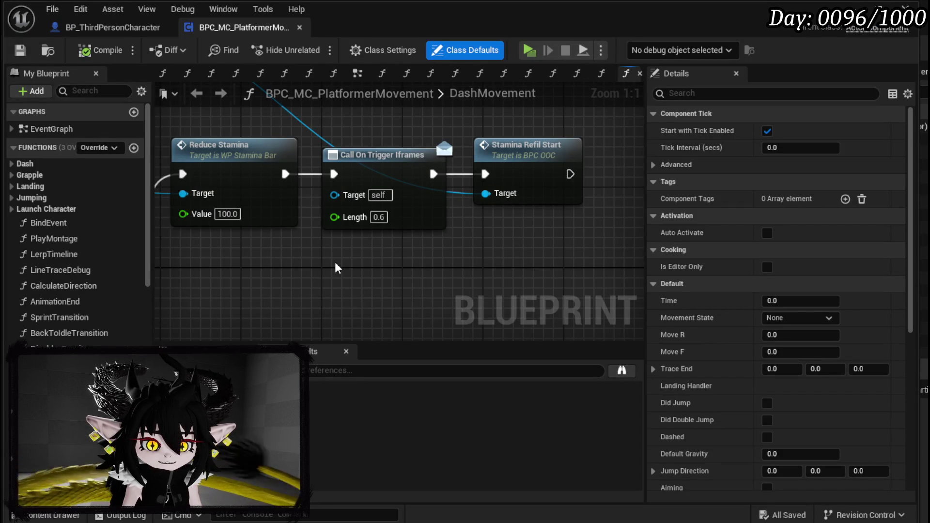
scroll(338, 268, down, 3)
mouse_move(338, 268)
mouse_down()
mouse_move(419, 203)
mouse_move(206, 257)
mouse_move(197, 275)
mouse_up()
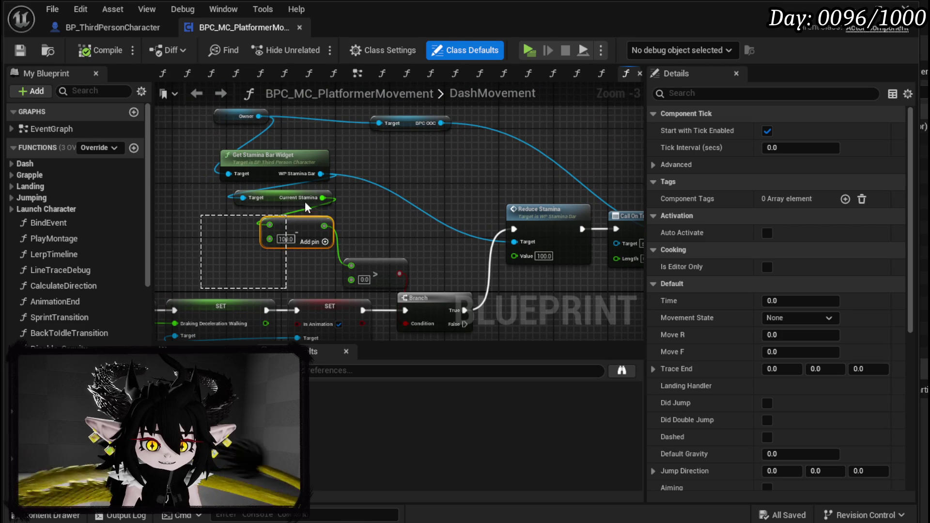
mouse_move(443, 112)
mouse_down()
mouse_move(438, 184)
mouse_move(315, 174)
mouse_move(401, 186)
mouse_up()
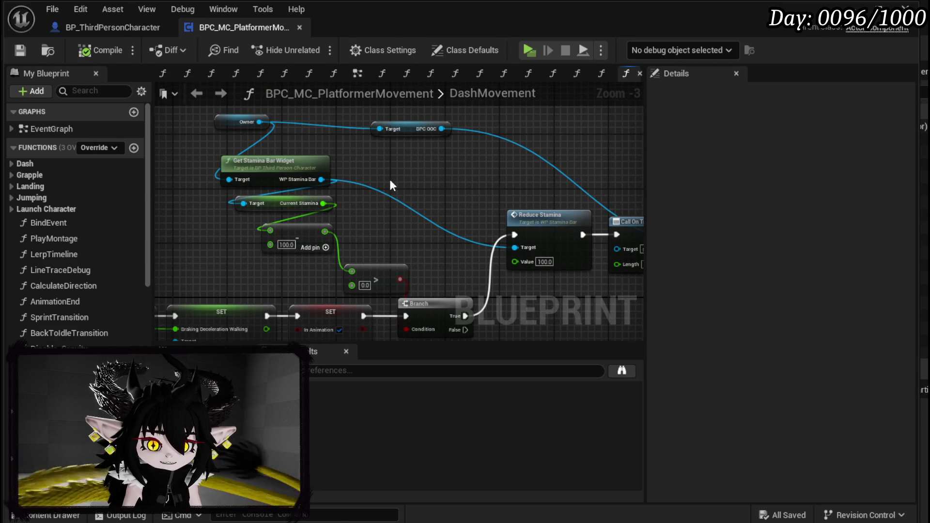
click(24, 53)
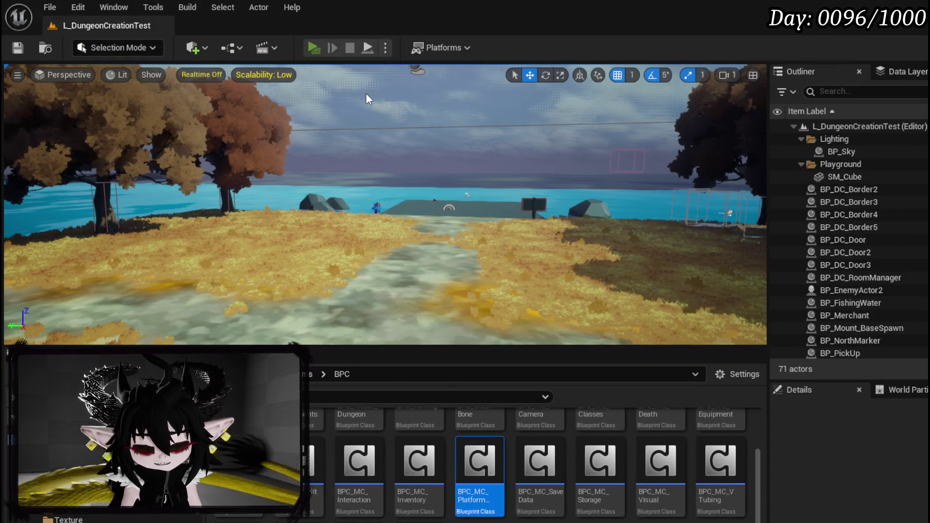
Step: Play-test a dash against the water slime, then stop the session and save all changes
key(alt+p)
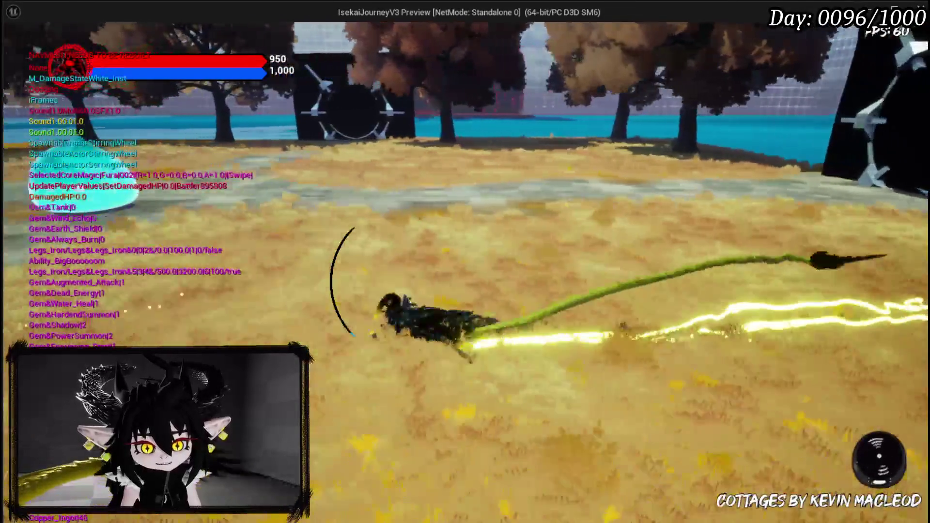
key(space)
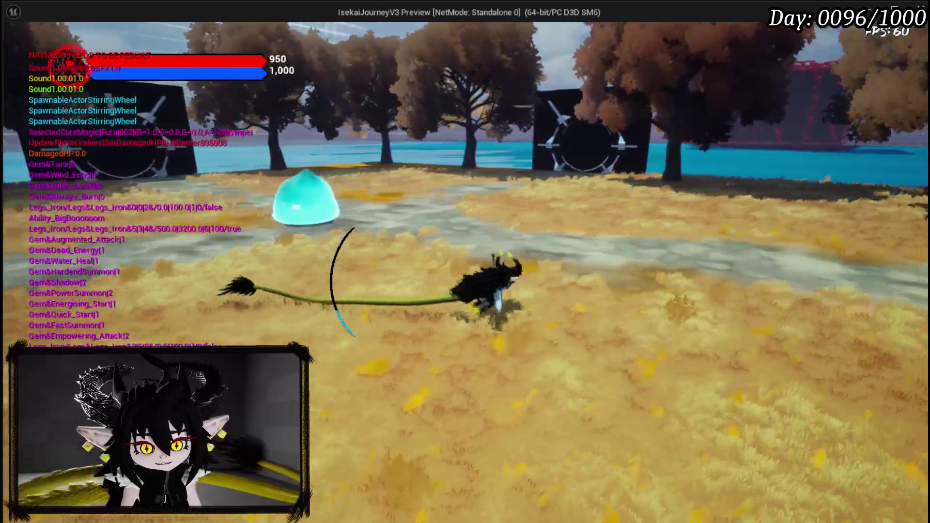
key(Escape)
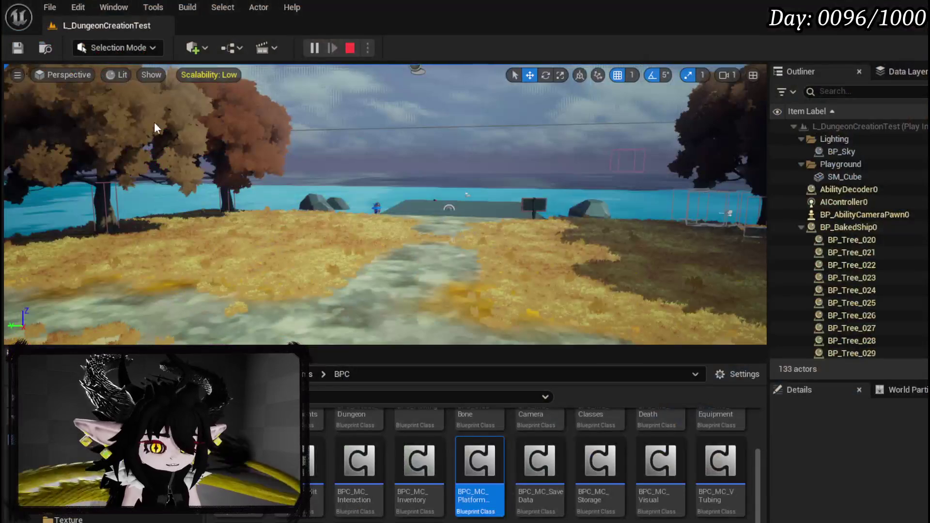
key(ctrl+s)
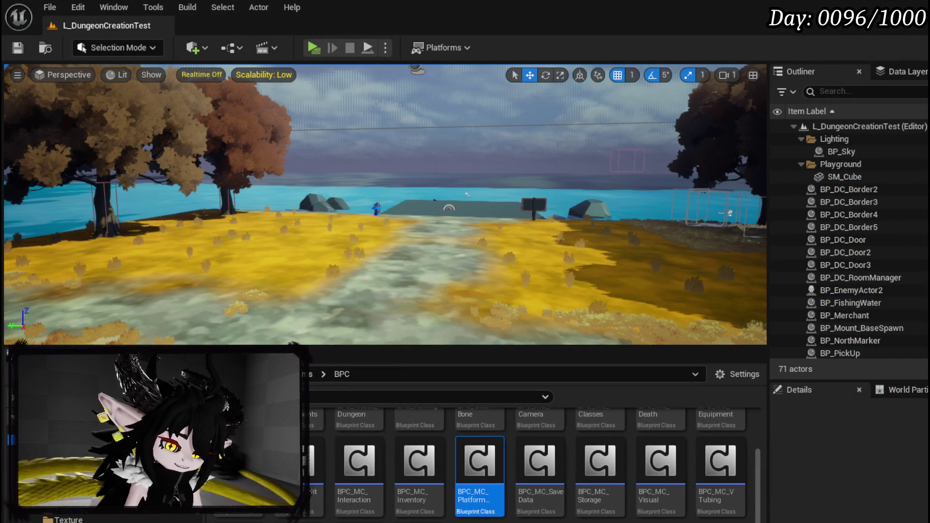
key(alt+Tab)
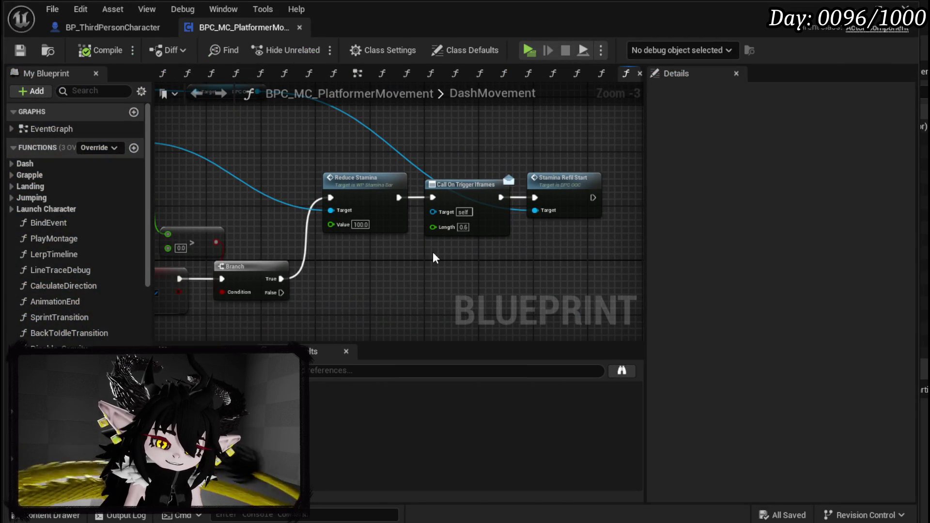
Step: Add a Make Literal Float node wired to Reduce Stamina's Value input
scroll(341, 242, up, 3)
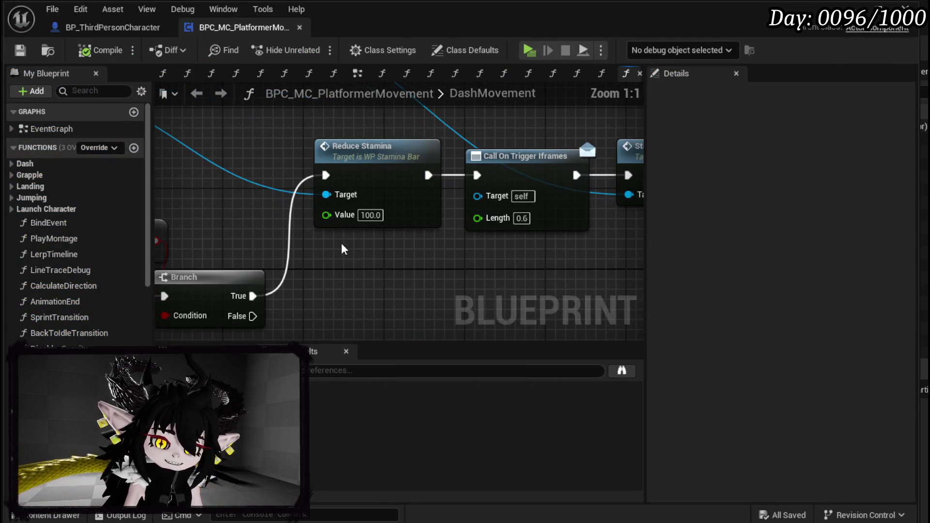
click(370, 215)
scroll(379, 273, down, 1)
mouse_move(379, 272)
mouse_down()
mouse_move(562, 312)
mouse_move(531, 295)
mouse_up()
scroll(531, 295, up, 1)
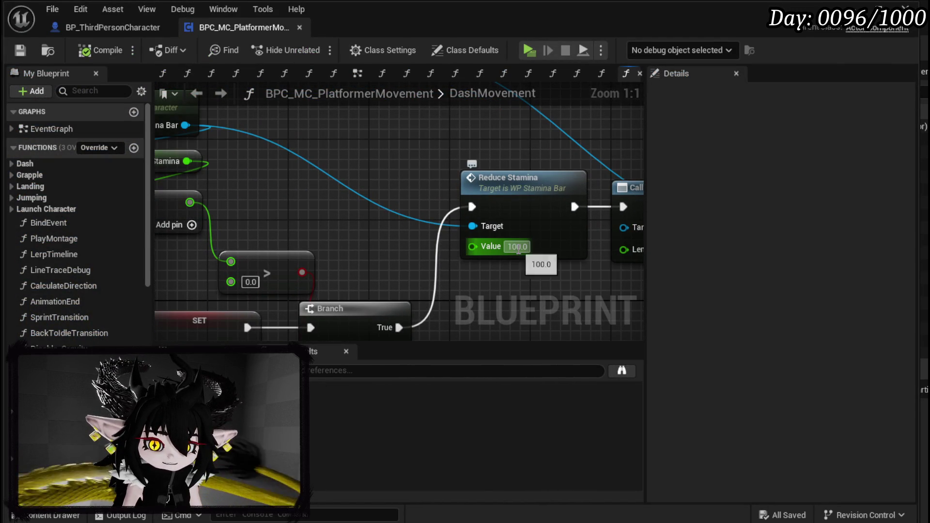
drag(483, 245, 336, 213)
text(make float)
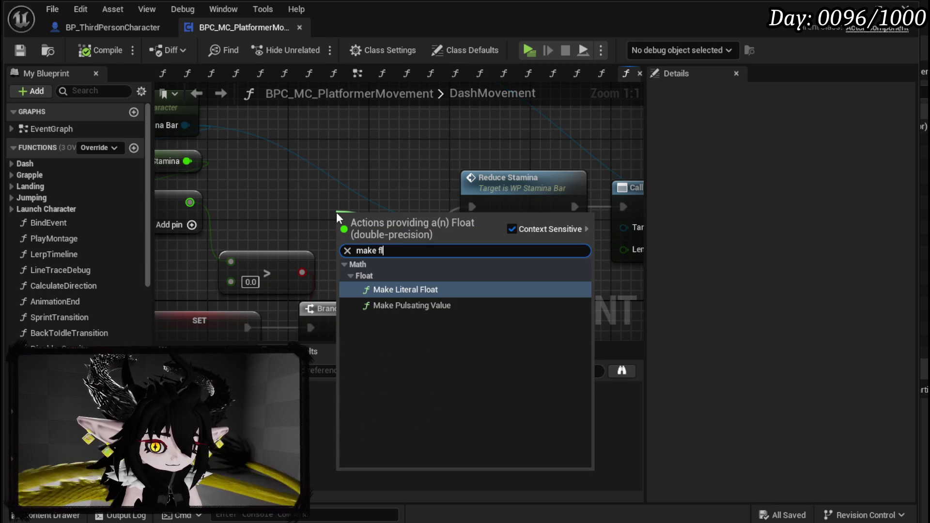
click(421, 290)
drag(516, 198, 183, 199)
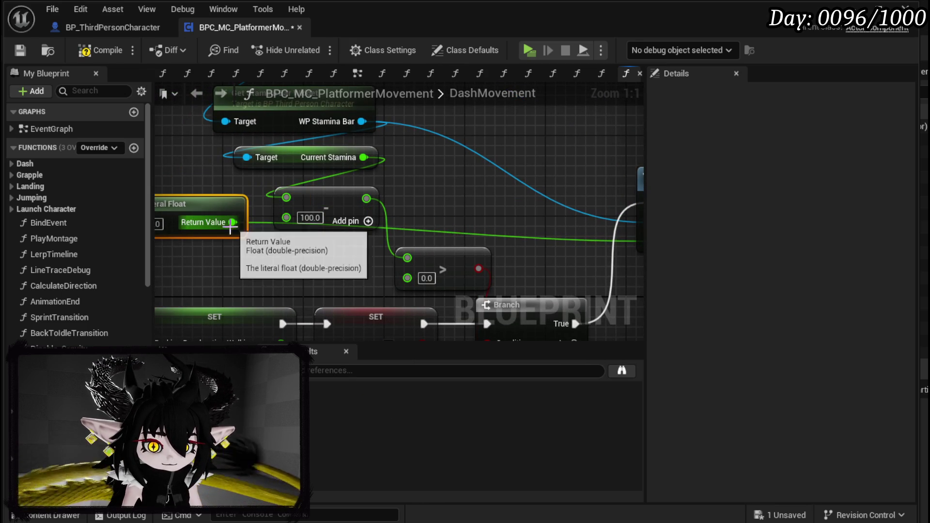
drag(289, 242, 374, 250)
Step: Set the literal float to 50.0, compile and save, and start a new play test
click(238, 232)
text(50)
key(Return)
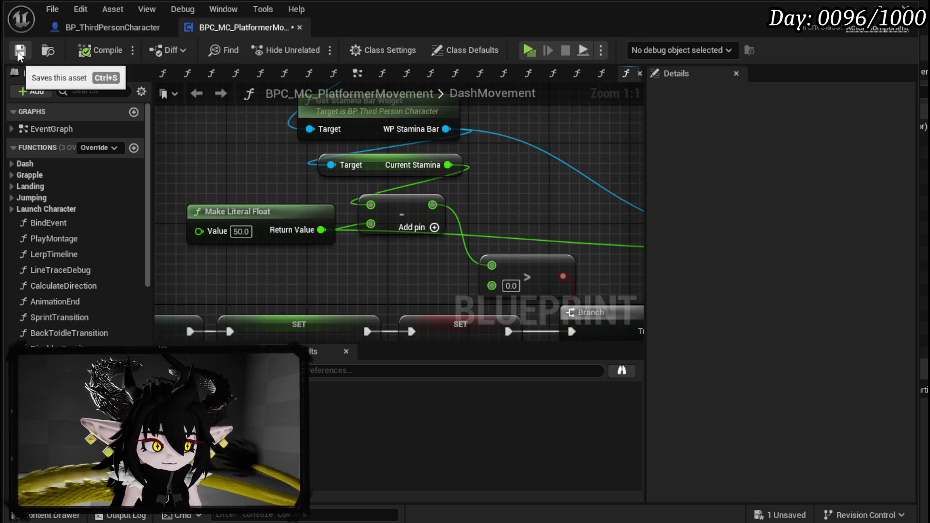
click(20, 51)
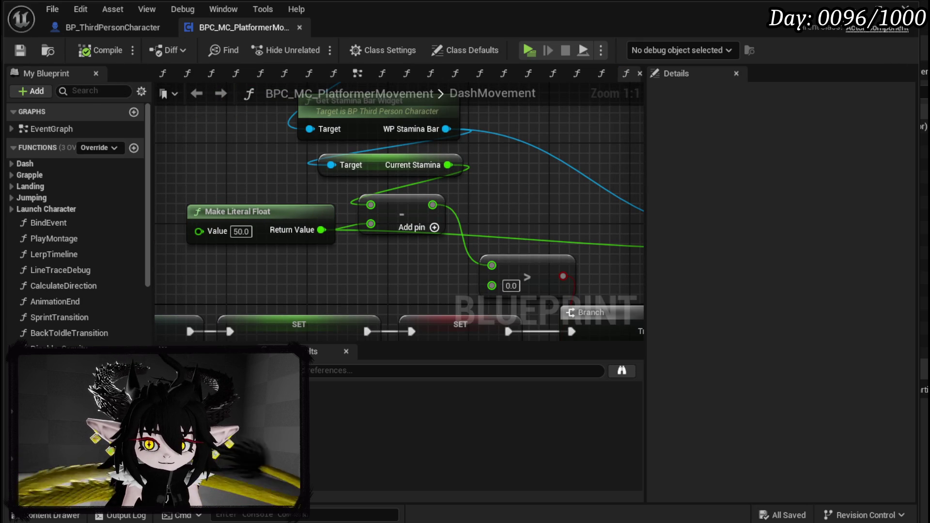
key(alt+Tab)
key(alt+p)
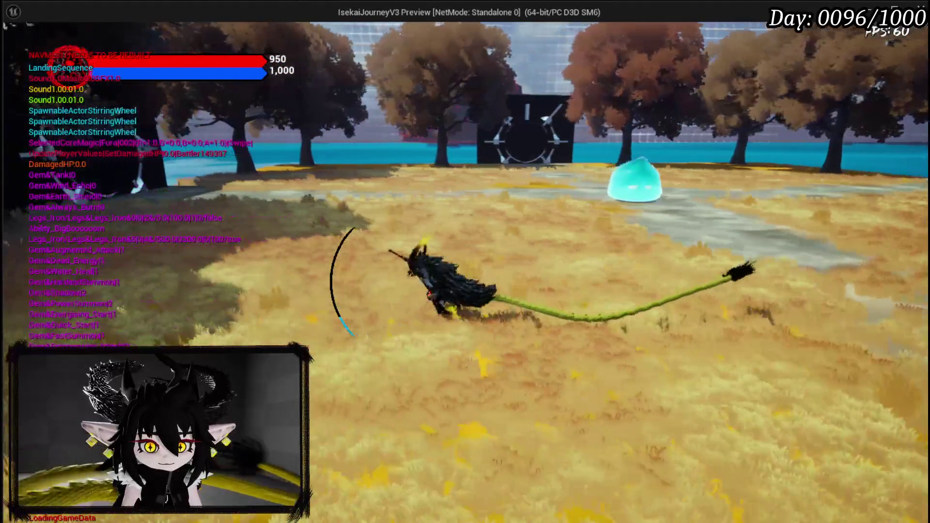
Step: End the dash play-test with the 50 stamina cost
key(Escape)
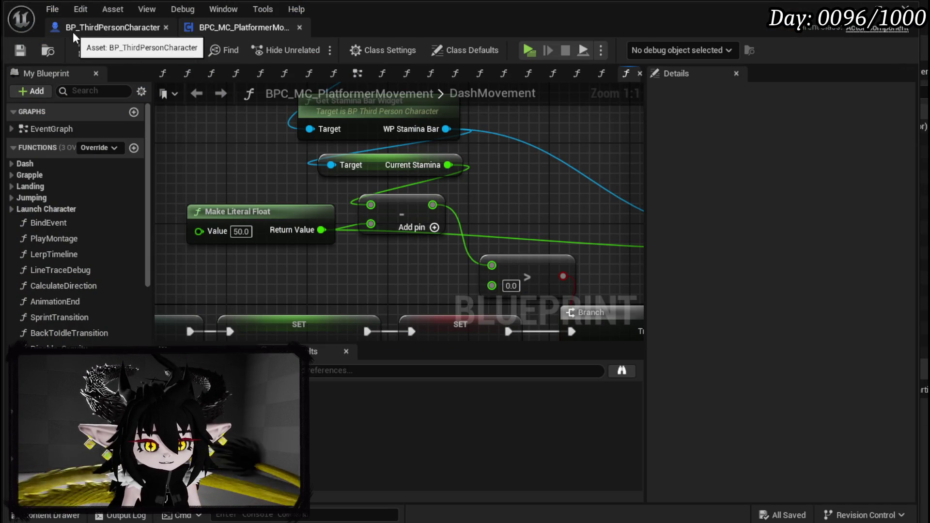
Step: Save the DashMovement blueprint and zoom out to view the 50.0 literal wiring
click(20, 50)
scroll(595, 180, down, 2)
scroll(595, 183, down, 2)
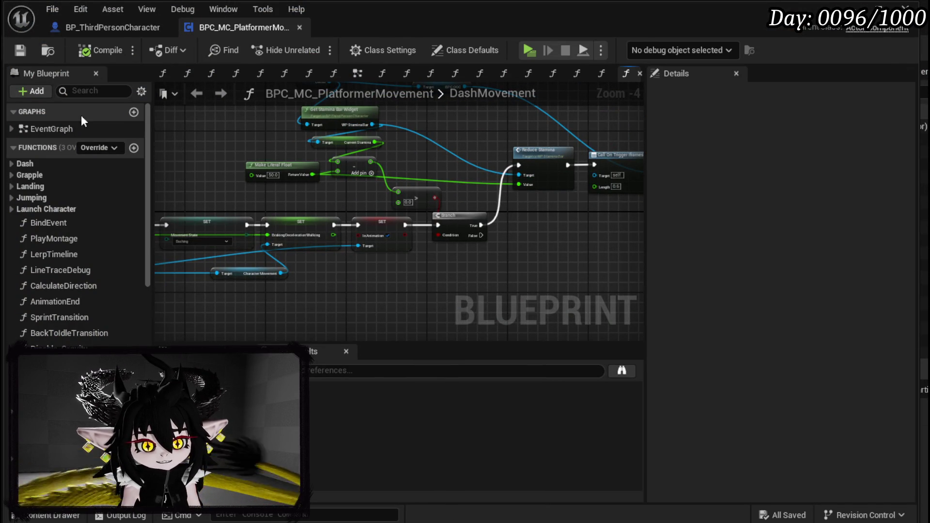
click(20, 50)
scroll(451, 151, down, 3)
scroll(451, 154, down, 1)
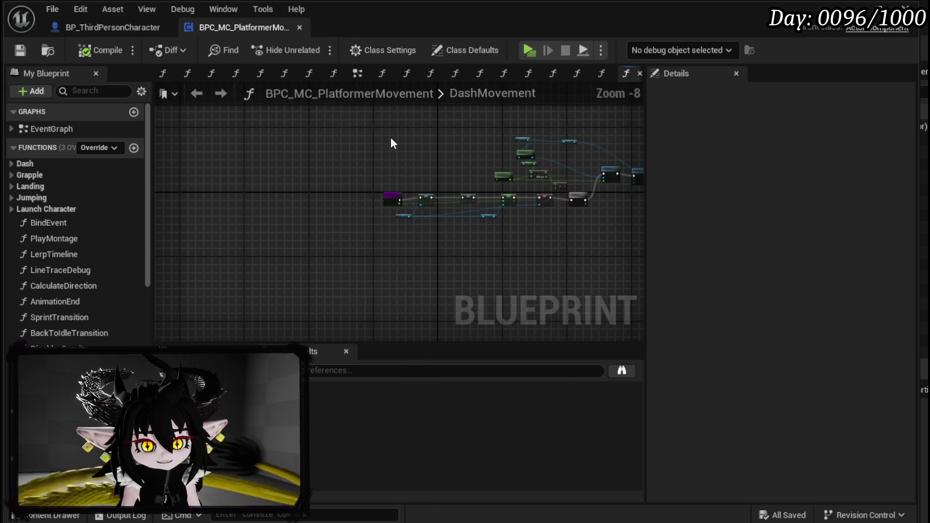